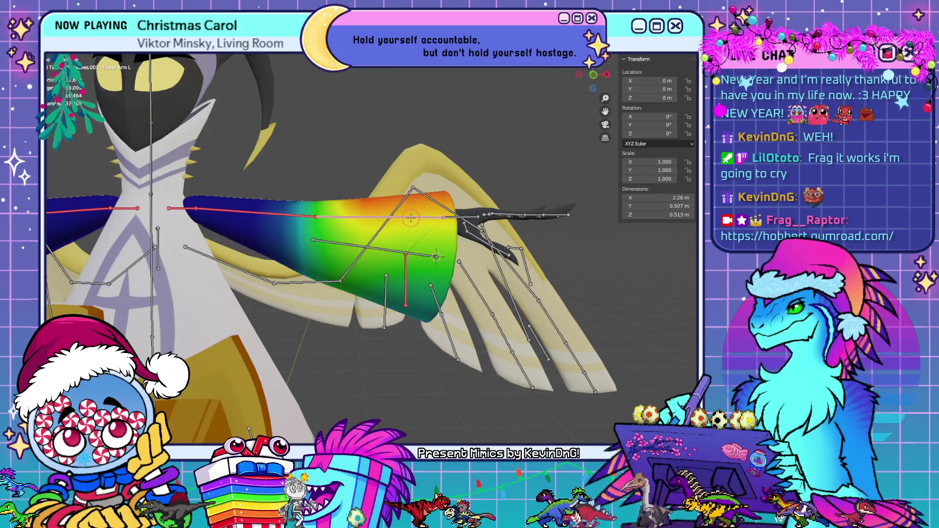
# Brush stronger Lower Arm L weight onto the left sleeve's wrist end.
pyautogui.moveTo(436, 256)
pyautogui.mouseDown(button='middle')
pyautogui.moveTo(421, 255)
pyautogui.moveTo(430, 254)
pyautogui.mouseUp(button='middle')
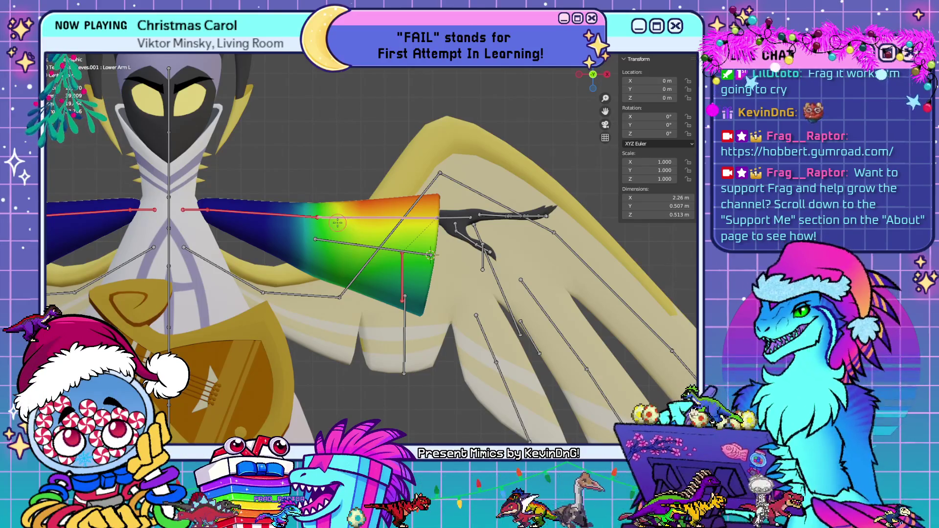
pyautogui.moveTo(338, 223)
pyautogui.keyDown('shift'); pyautogui.mouseDown(button='middle')
pyautogui.moveTo(439, 230)
pyautogui.moveTo(443, 244)
pyautogui.mouseUp(button='middle'); pyautogui.keyUp('shift')
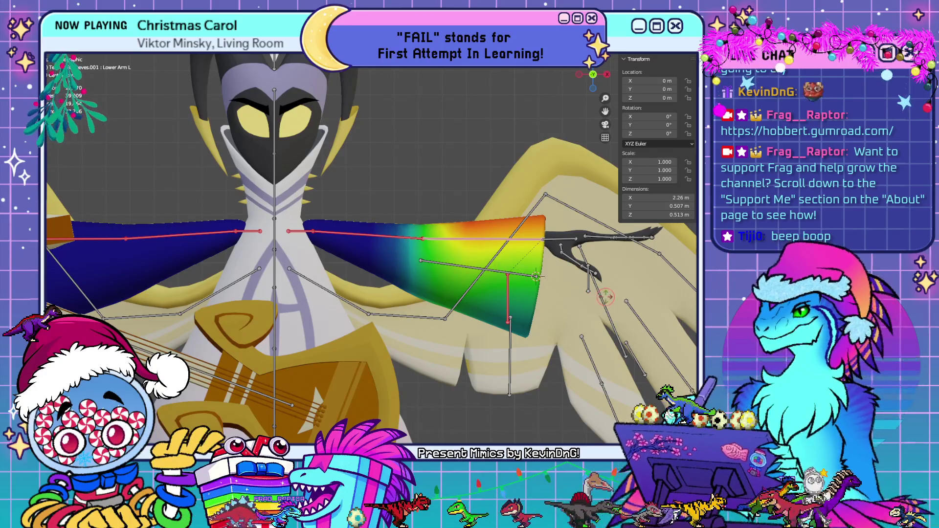
pyautogui.moveTo(605, 296)
pyautogui.mouseDown()
pyautogui.moveTo(609, 338)
pyautogui.moveTo(596, 255)
pyautogui.moveTo(565, 308)
pyautogui.moveTo(598, 287)
pyautogui.moveTo(503, 308)
pyautogui.mouseUp()
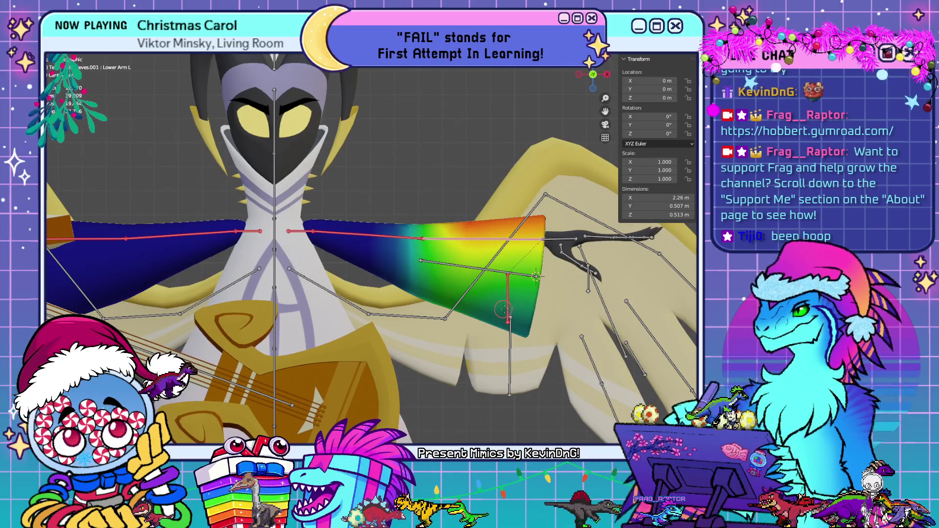
pyautogui.scroll(3, 600, 224)
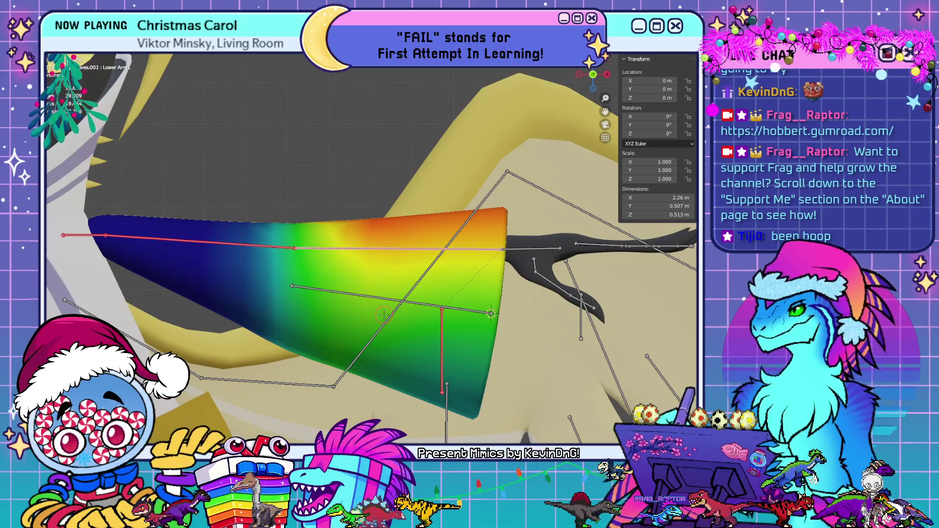
# Leave Weight Paint on the sleeve and enter Edit Mode on the armature.
pyautogui.hotkey('ctrl', 'Tab')
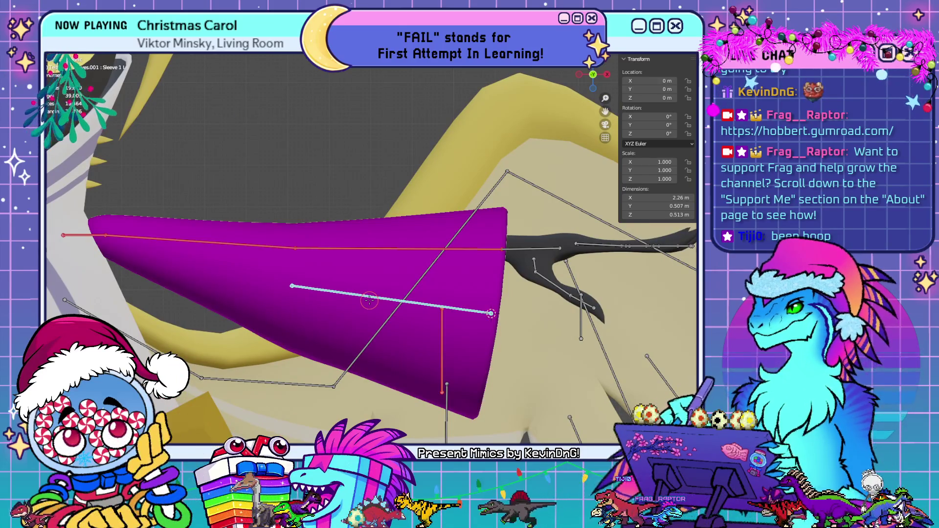
pyautogui.press('Tab')
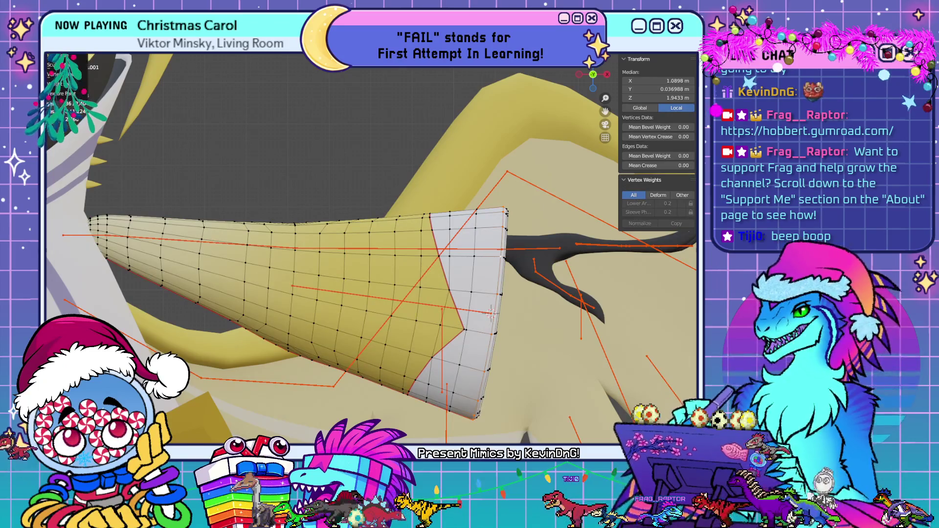
pyautogui.press('Tab')
pyautogui.click(370, 252)
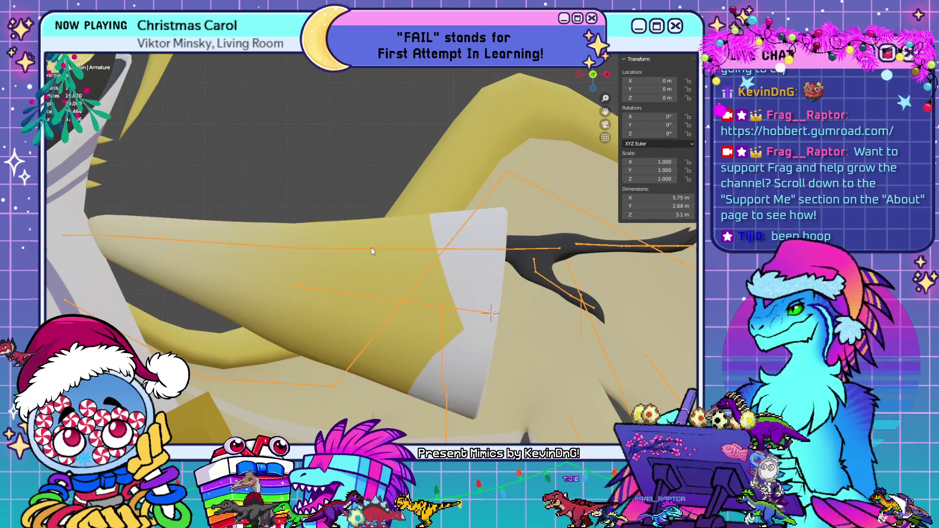
pyautogui.press('Tab')
pyautogui.scroll(-2, 357, 319)
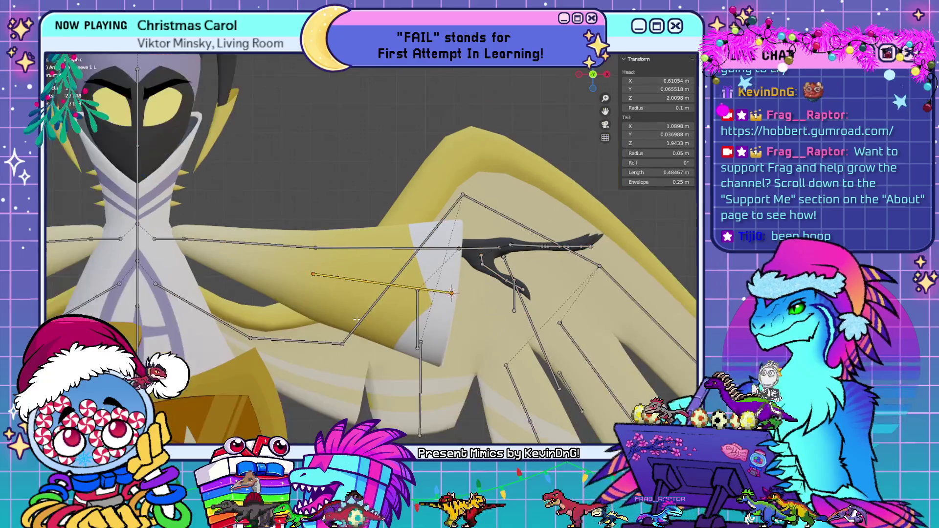
pyautogui.scroll(-4, 356, 319)
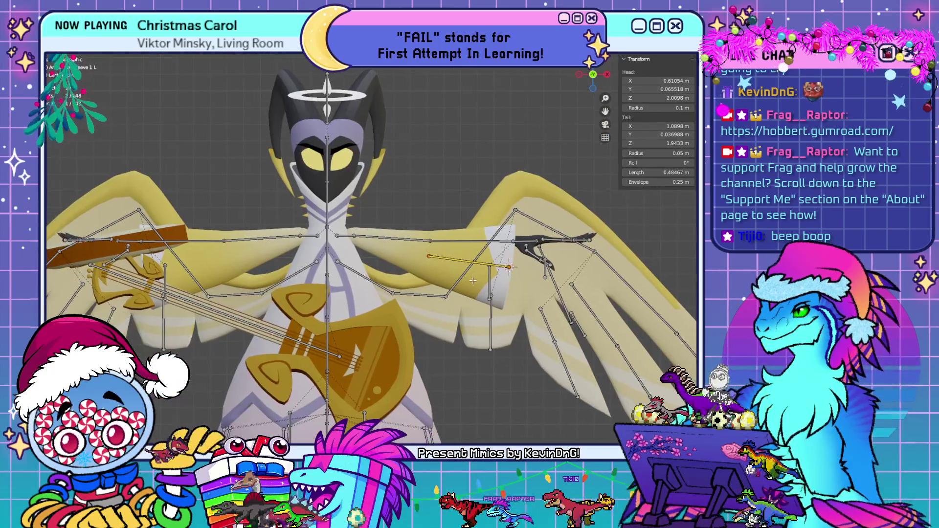
# Symmetrize the sleeve bone and parent it to Lower Arm L with Keep Offset.
pyautogui.rightClick(483, 265)
pyautogui.click(472, 266)
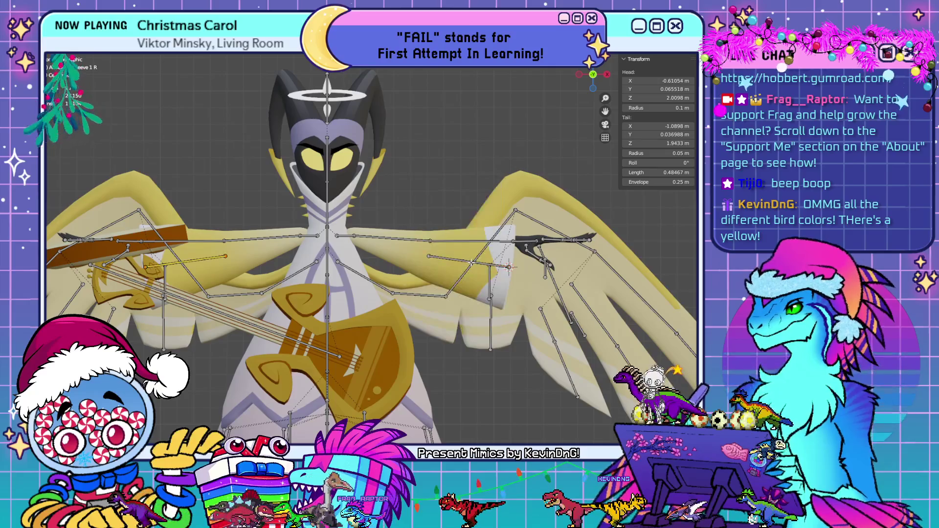
pyautogui.keyDown('shift'); pyautogui.click(447, 240); pyautogui.keyUp('shift')
pyautogui.hotkey('ctrl', 'p')
pyautogui.click(447, 240)
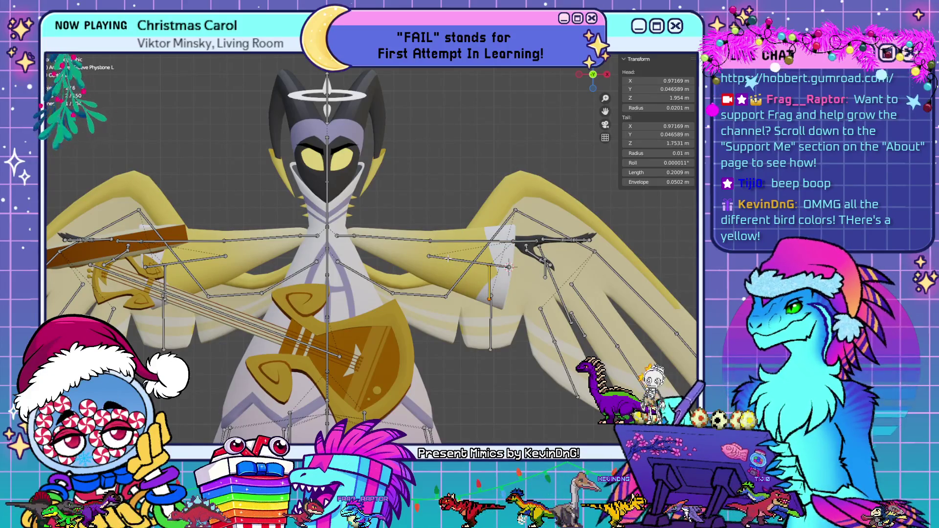
pyautogui.hotkey('ctrl', 'p')
pyautogui.click(447, 257)
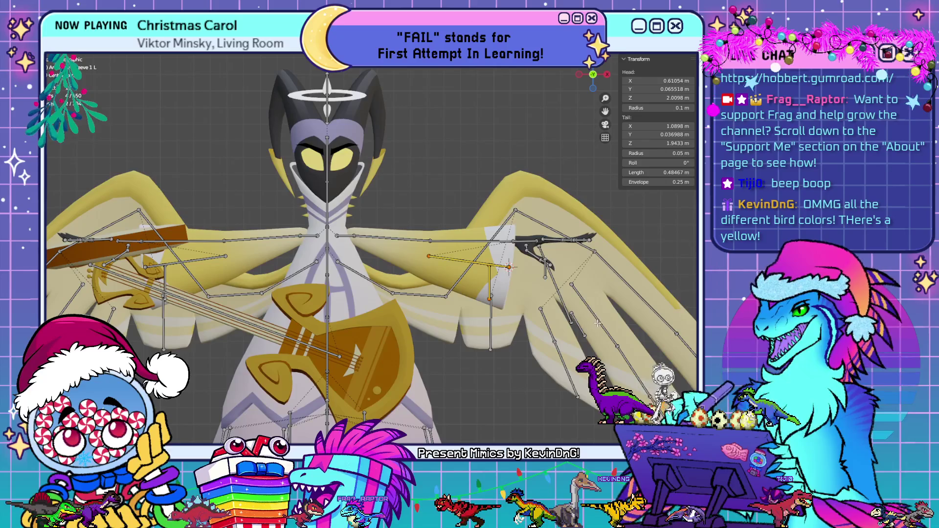
pyautogui.press('Tab')
pyautogui.press('Tab')
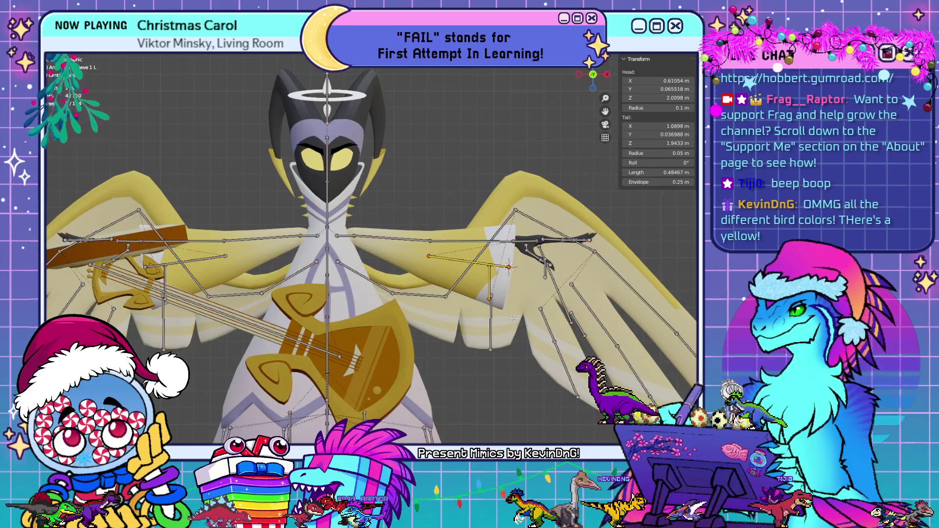
# Inspect the mirrored Sleeve 1 R bone and its Lower Arm R parent.
pyautogui.keyDown('shift'); pyautogui.click(440, 241); pyautogui.keyUp('shift')
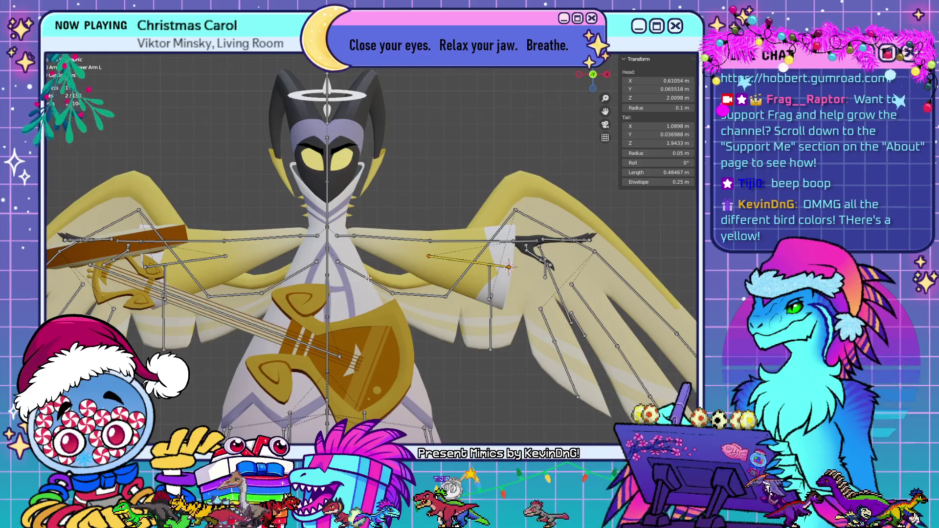
pyautogui.click(201, 259)
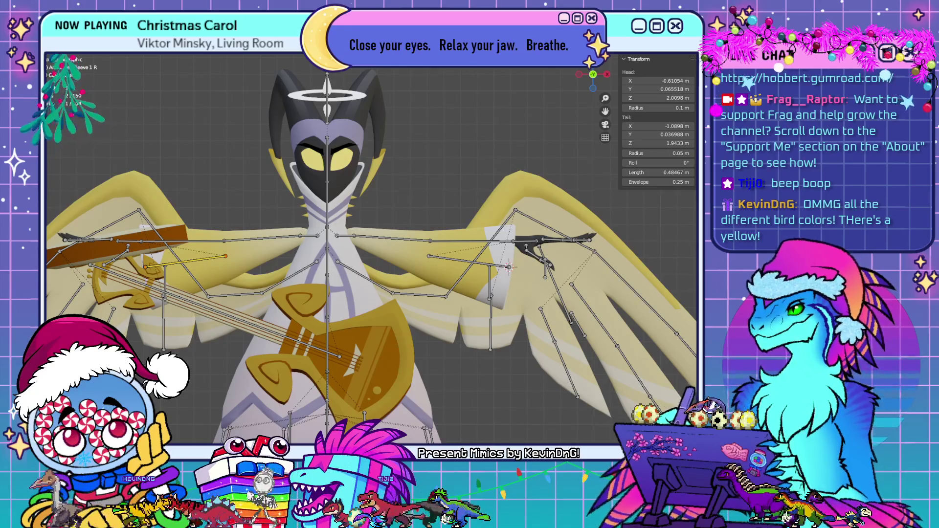
pyautogui.click(196, 241)
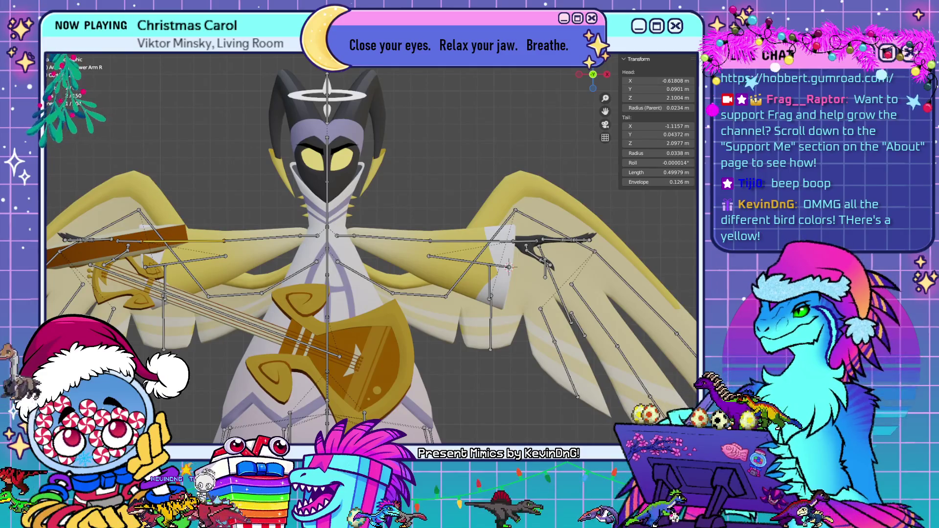
pyautogui.click(190, 261)
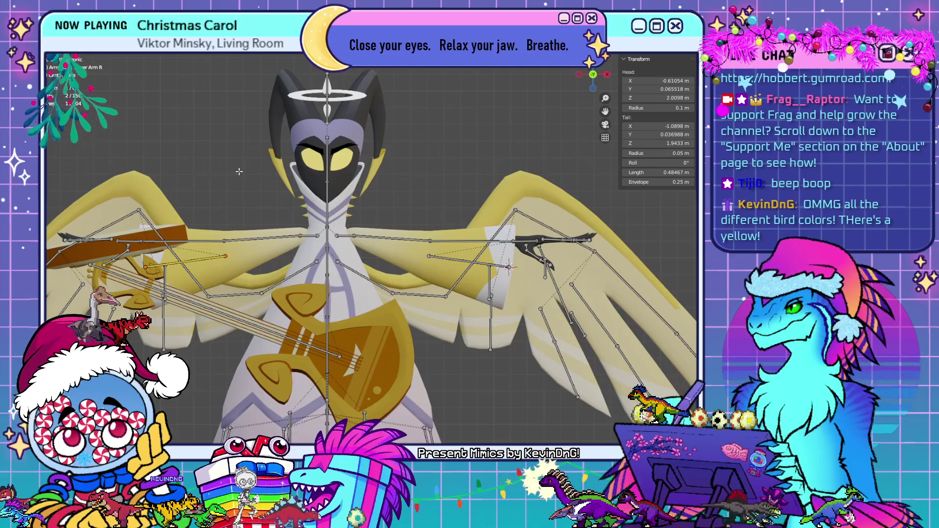
pyautogui.press('Tab')
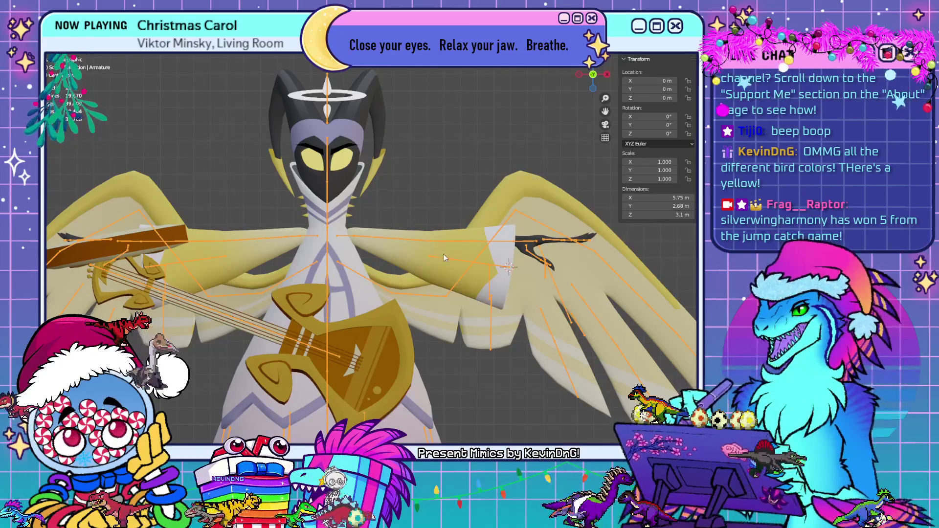
# Review the sleeves' Lower Arm L1, L, R1 and R weight groups in Weight Paint.
pyautogui.keyDown('shift'); pyautogui.click(410, 251); pyautogui.keyUp('shift')
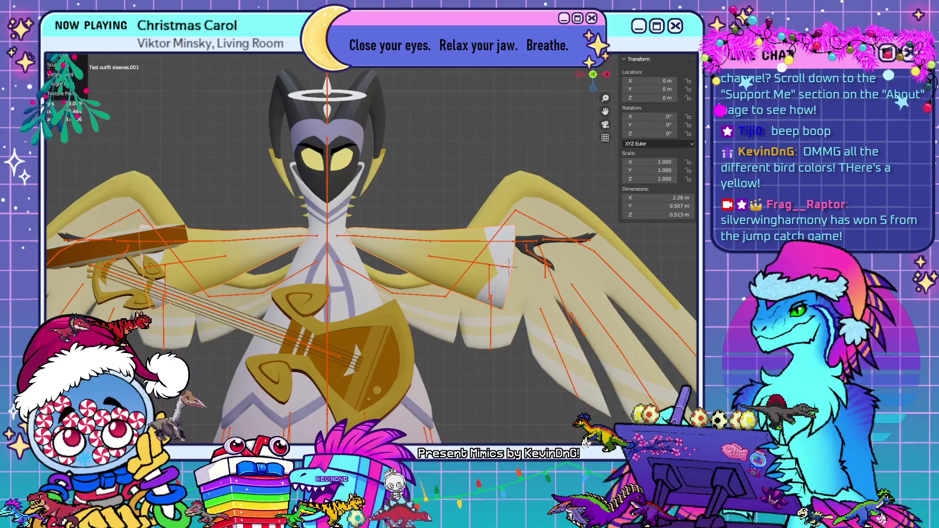
pyautogui.hotkey('ctrl', 'Tab')
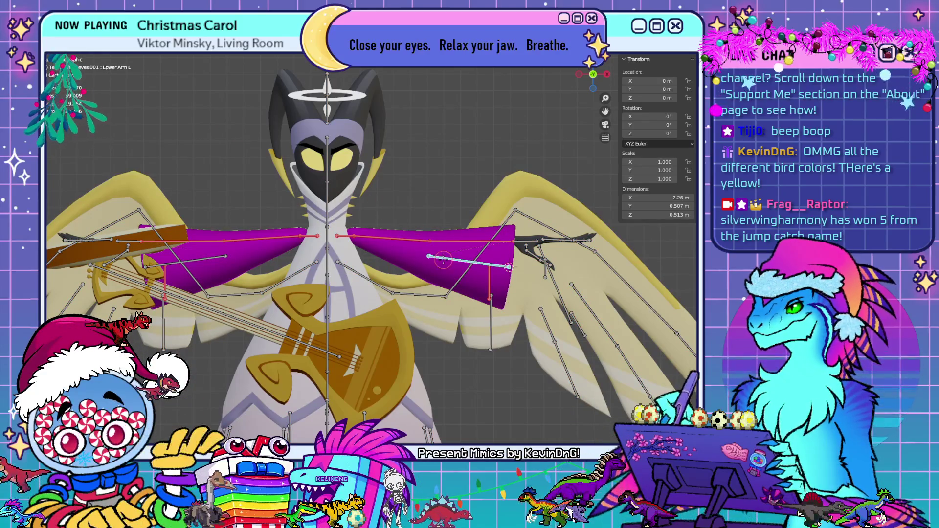
pyautogui.keyDown('ctrl'); pyautogui.click(449, 242); pyautogui.keyUp('ctrl')
pyautogui.keyDown('ctrl'); pyautogui.click(447, 261); pyautogui.keyUp('ctrl')
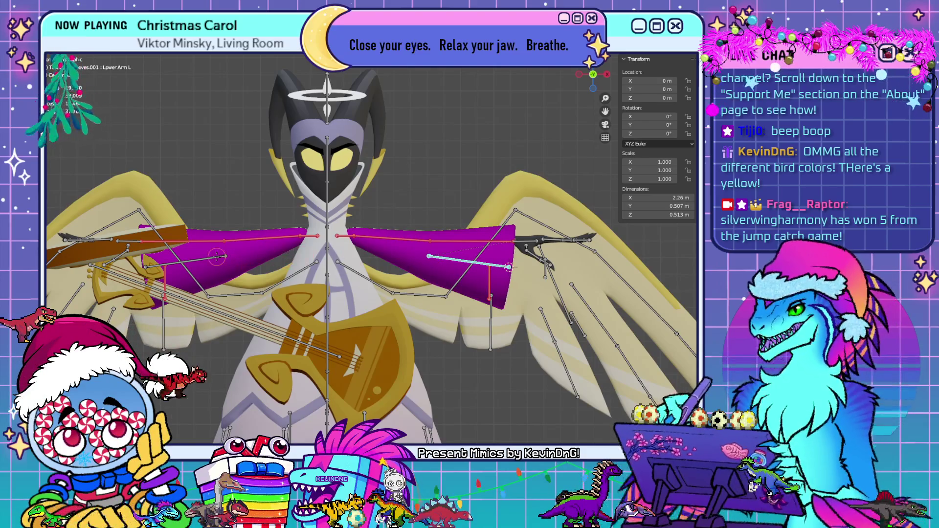
pyautogui.keyDown('ctrl'); pyautogui.click(212, 255); pyautogui.keyUp('ctrl')
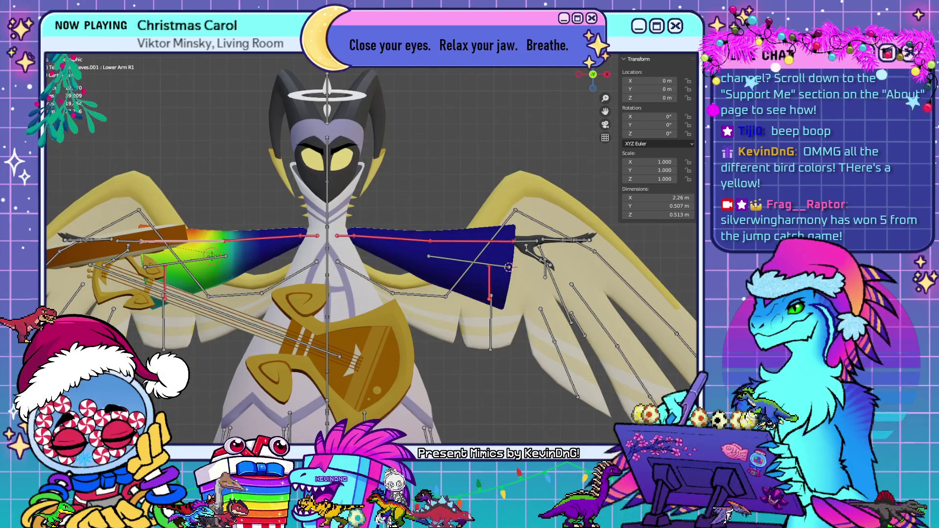
pyautogui.keyDown('ctrl'); pyautogui.click(212, 255); pyautogui.keyUp('ctrl')
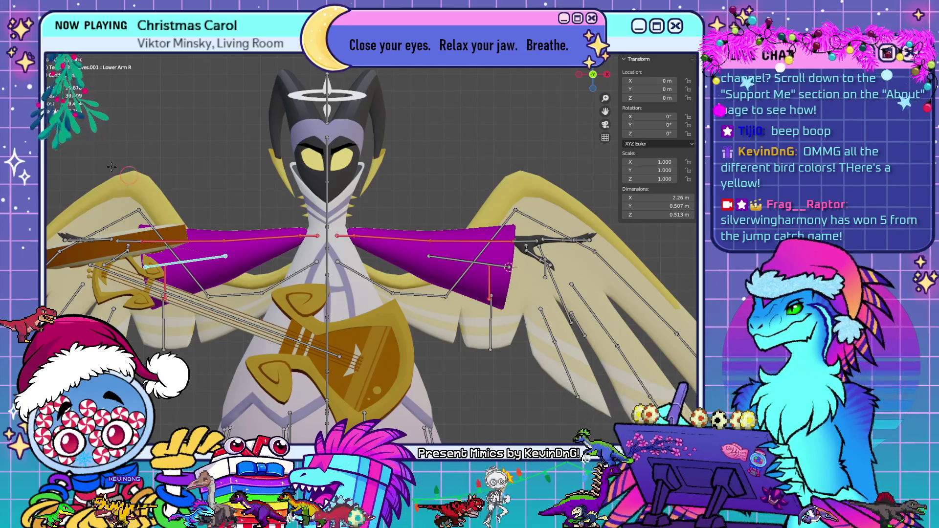
pyautogui.hotkey('ctrl', 'Tab')
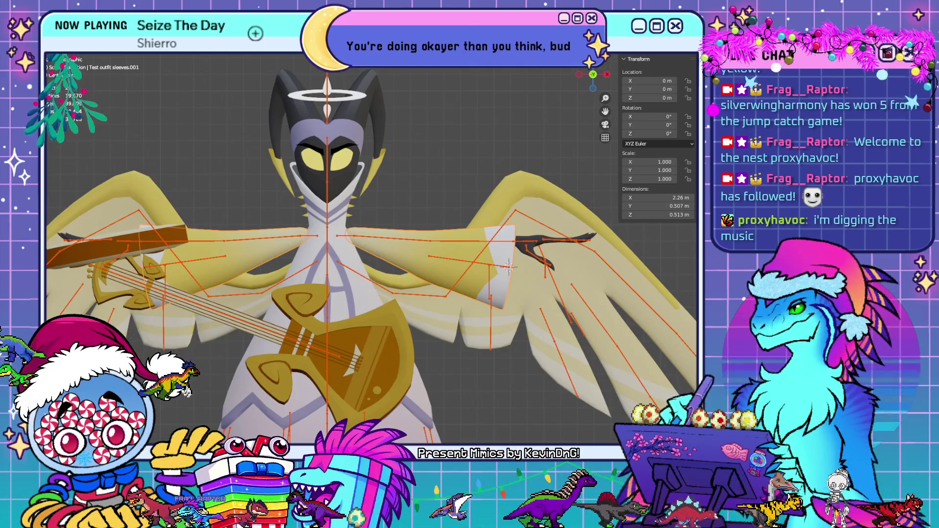
# Select armature then sleeves and check the Lower Arm L1, R1 and L weights.
pyautogui.moveTo(489, 342)
pyautogui.keyDown('shift'); pyautogui.mouseDown(button='middle')
pyautogui.moveTo(427, 301)
pyautogui.moveTo(451, 274)
pyautogui.mouseUp(button='middle'); pyautogui.keyUp('shift')
pyautogui.click(424, 225)
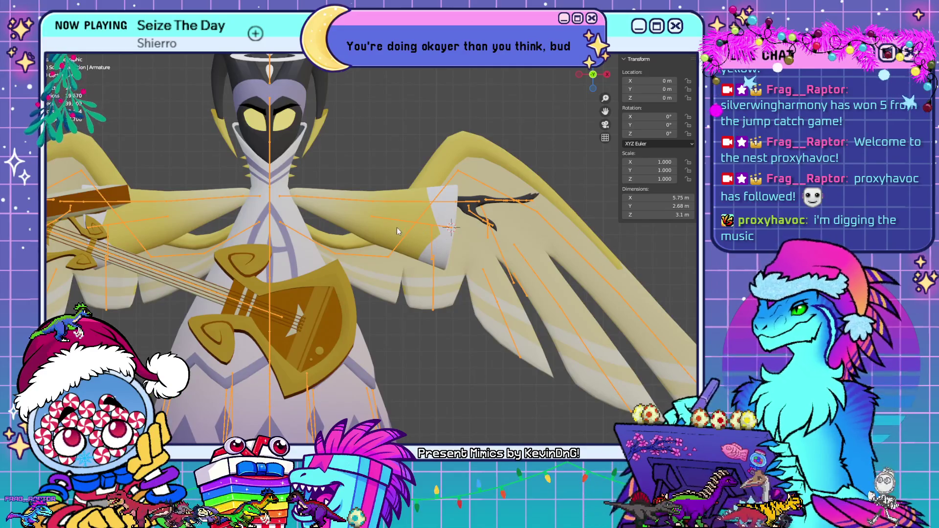
pyautogui.click(416, 243)
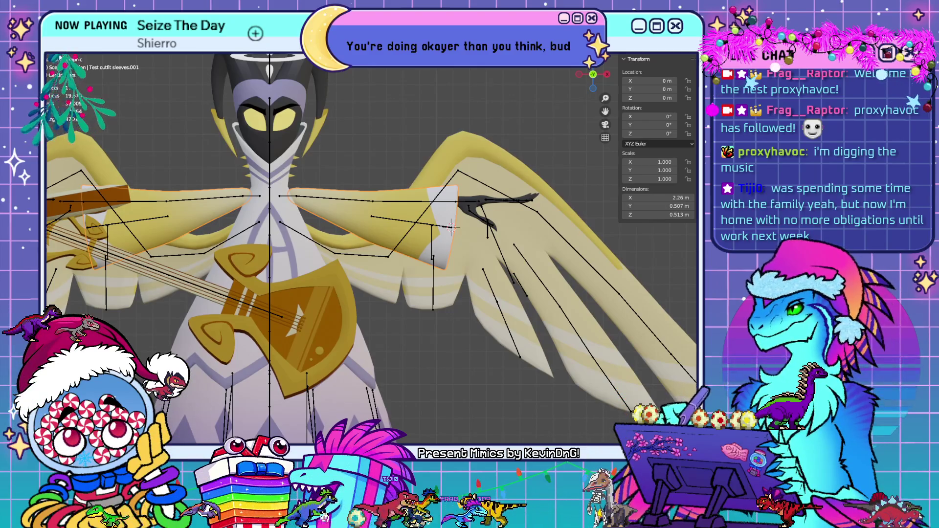
pyautogui.click(385, 223)
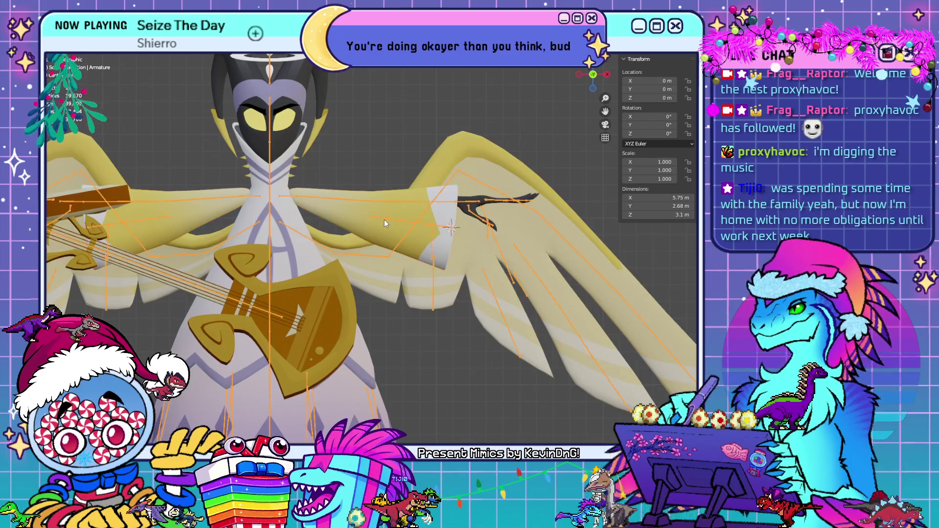
pyautogui.keyDown('shift'); pyautogui.click(363, 223); pyautogui.keyUp('shift')
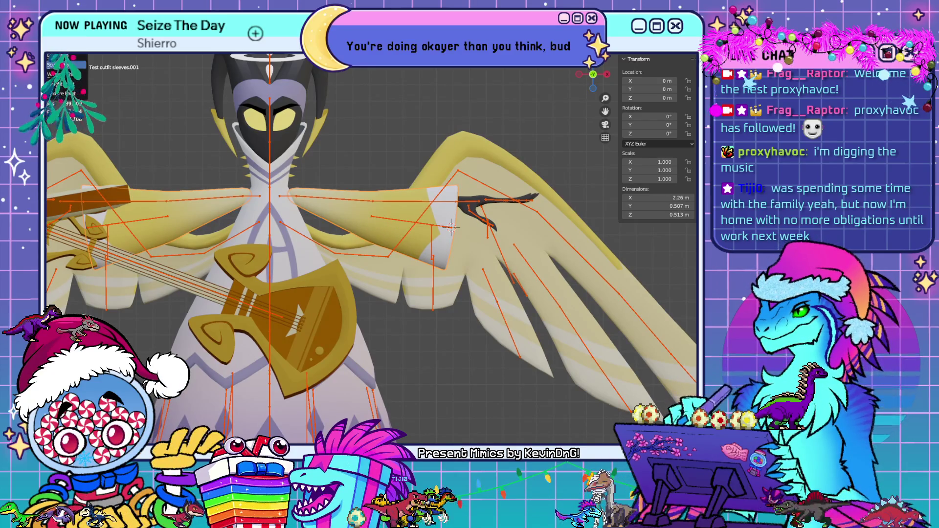
pyautogui.hotkey('ctrl', 'Tab')
pyautogui.keyDown('ctrl'); pyautogui.click(414, 201); pyautogui.keyUp('ctrl')
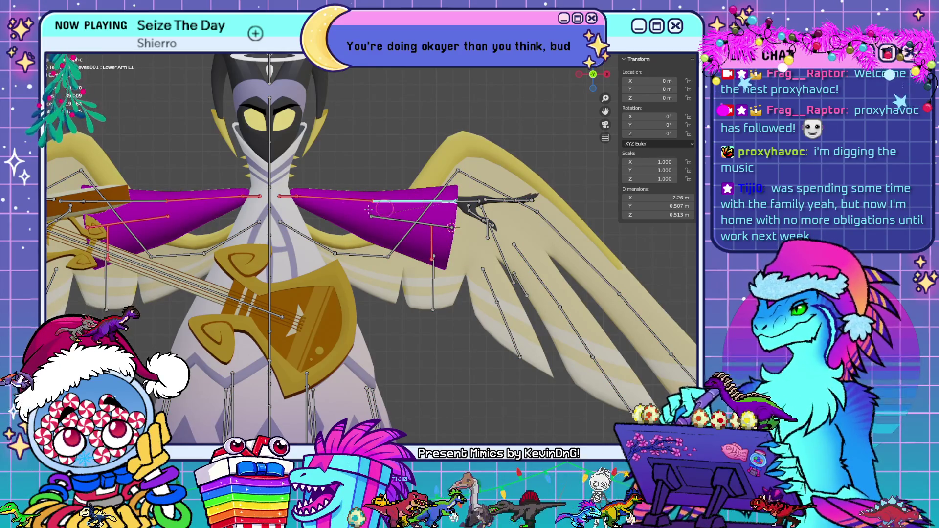
pyautogui.keyDown('ctrl'); pyautogui.click(153, 203); pyautogui.keyUp('ctrl')
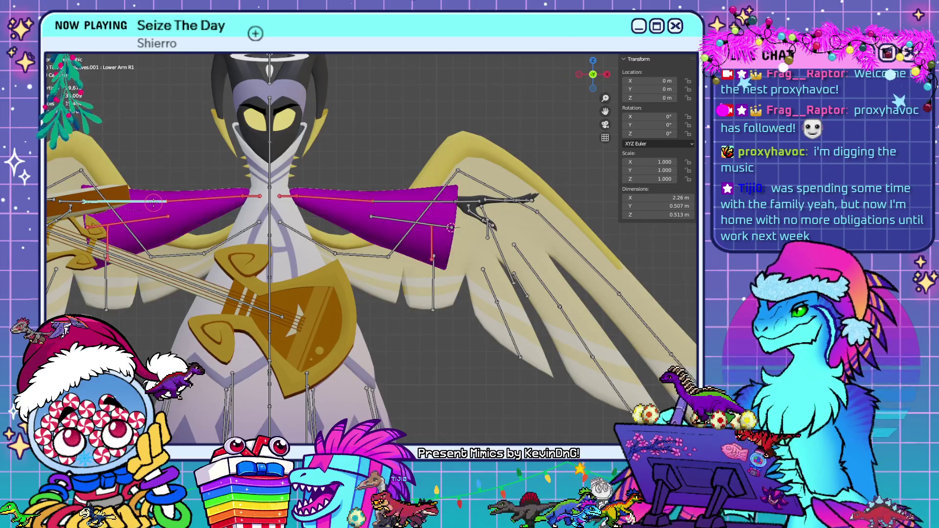
pyautogui.keyDown('ctrl'); pyautogui.click(450, 227); pyautogui.keyUp('ctrl')
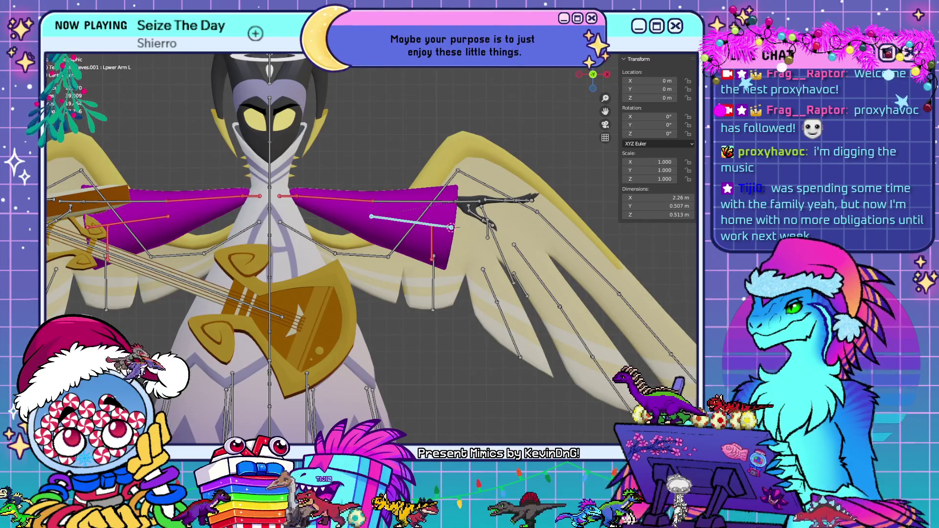
# Return the sleeves to Object Mode and put the armature into Edit Mode.
pyautogui.press('Tab')
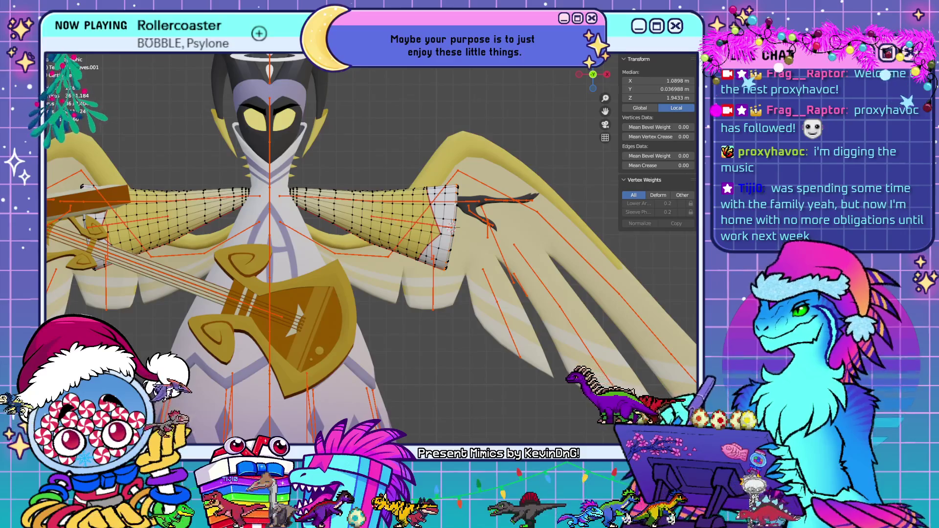
pyautogui.press('Tab')
pyautogui.click(382, 217)
pyautogui.hotkey('ctrl', 'Tab')
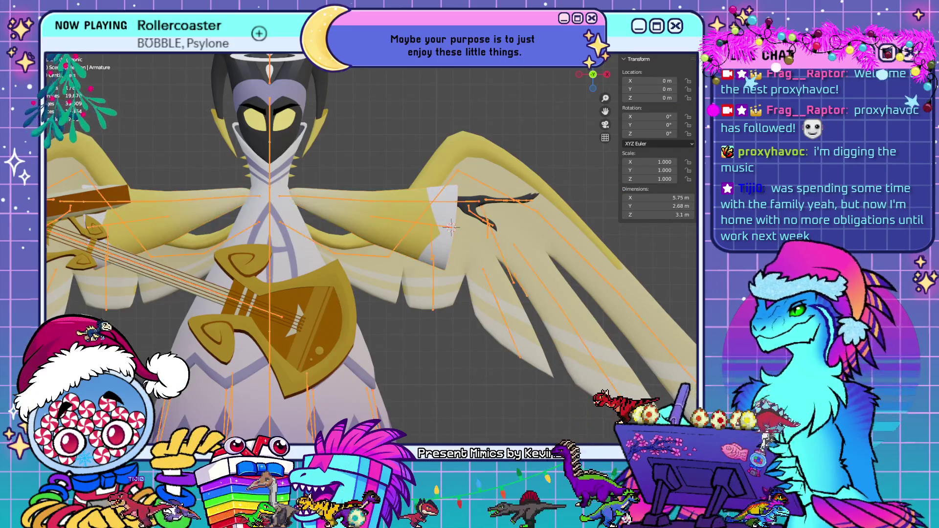
pyautogui.press('Tab')
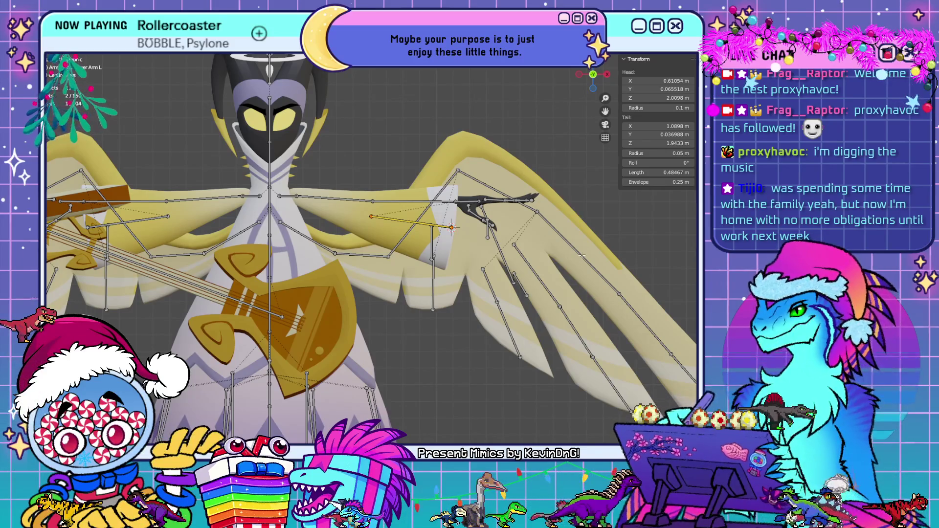
# Enter Pose Mode and trial-rotate the arm bone, cancelling back to rest.
pyautogui.moveTo(459, 234); pyautogui.dragTo(422, 251, button='middle')
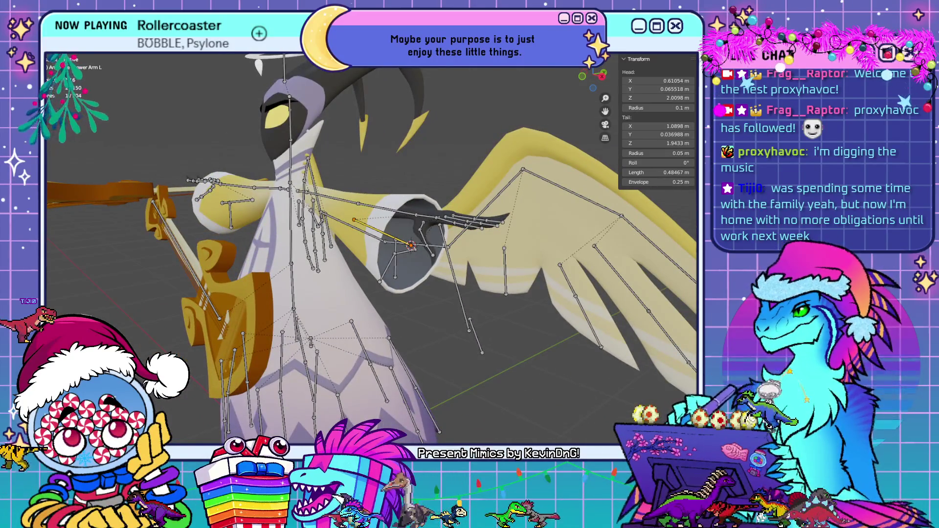
pyautogui.hotkey('ctrl', 'Tab')
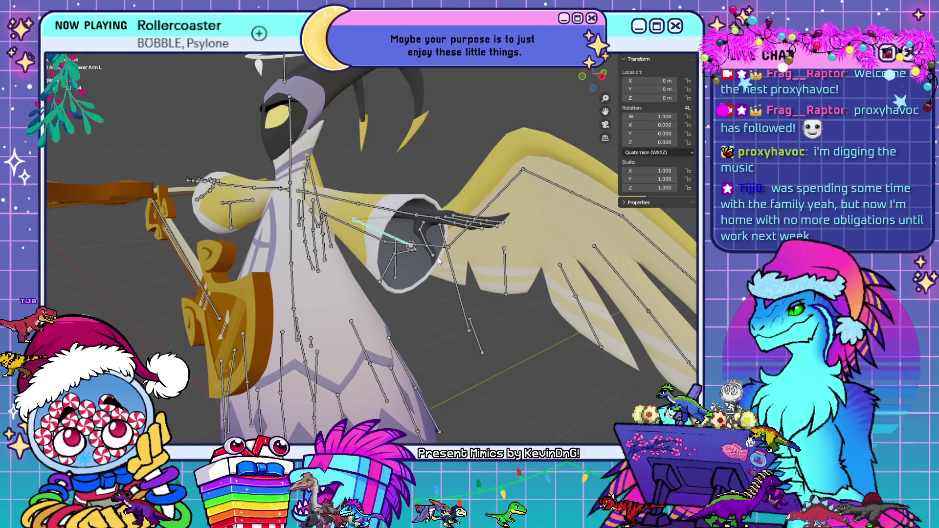
pyautogui.moveTo(436, 258)
pyautogui.mouseDown()
pyautogui.moveTo(438, 247)
pyautogui.moveTo(454, 246)
pyautogui.mouseUp()
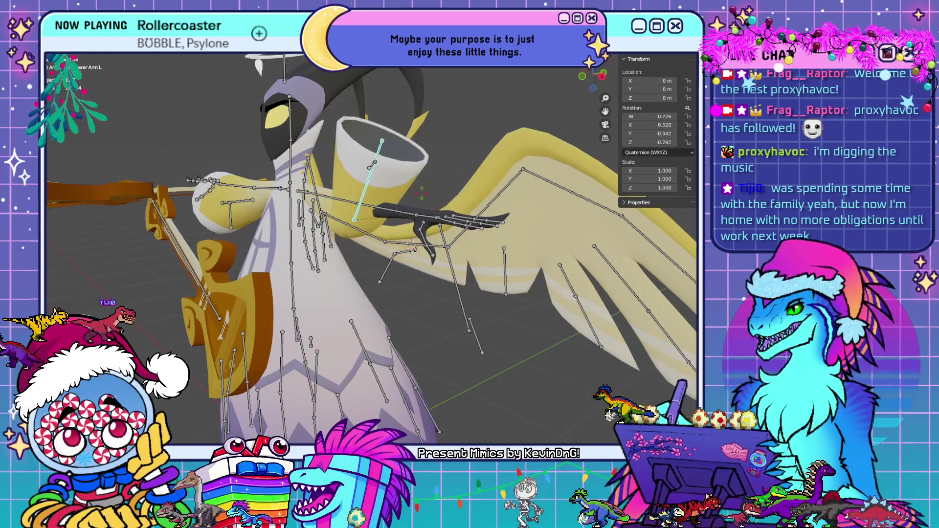
pyautogui.press('Escape')
# Rotate the lower arm bone repeatedly to confirm the sleeve bends and turns with it.
pyautogui.moveTo(487, 270)
pyautogui.mouseDown(button='middle')
pyautogui.moveTo(455, 269)
pyautogui.moveTo(353, 297)
pyautogui.mouseUp(button='middle')
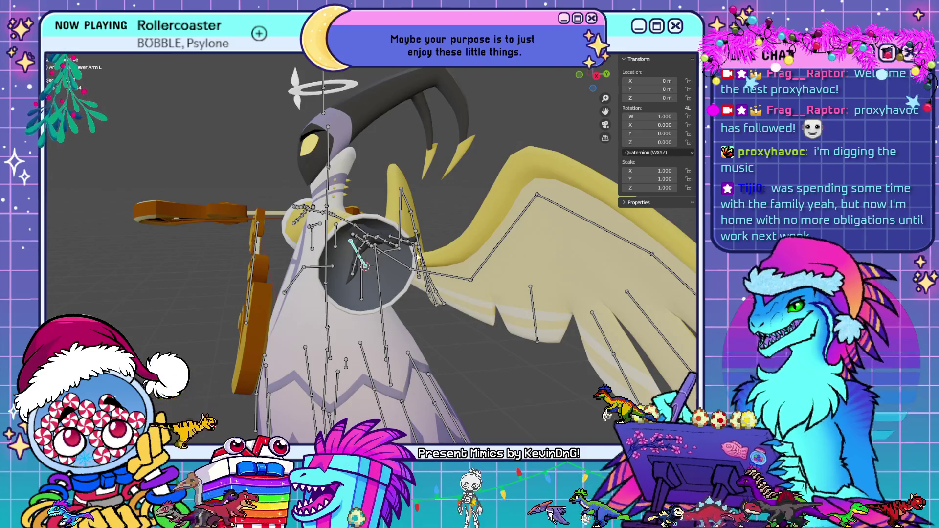
pyautogui.moveTo(313, 324); pyautogui.dragTo(321, 297, button='middle')
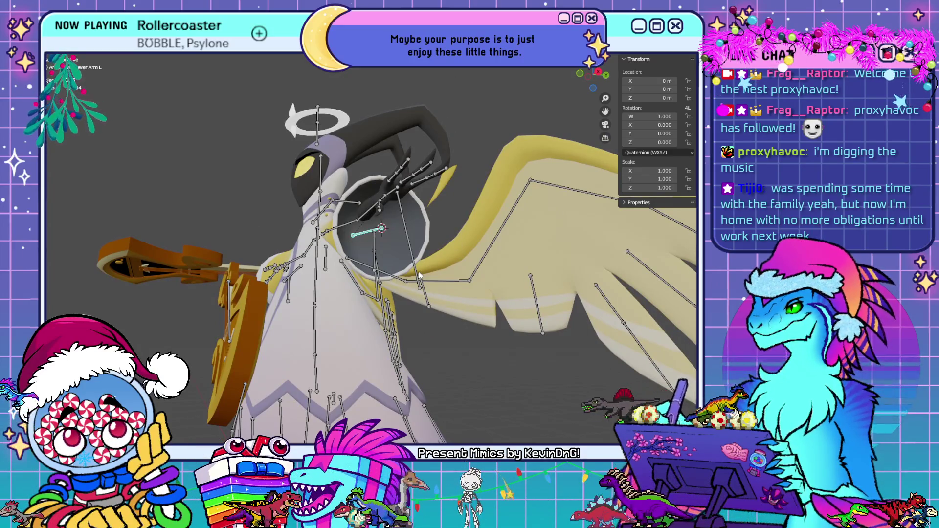
pyautogui.moveTo(419, 275)
pyautogui.mouseDown(button='middle')
pyautogui.moveTo(404, 283)
pyautogui.moveTo(397, 241)
pyautogui.mouseUp(button='middle')
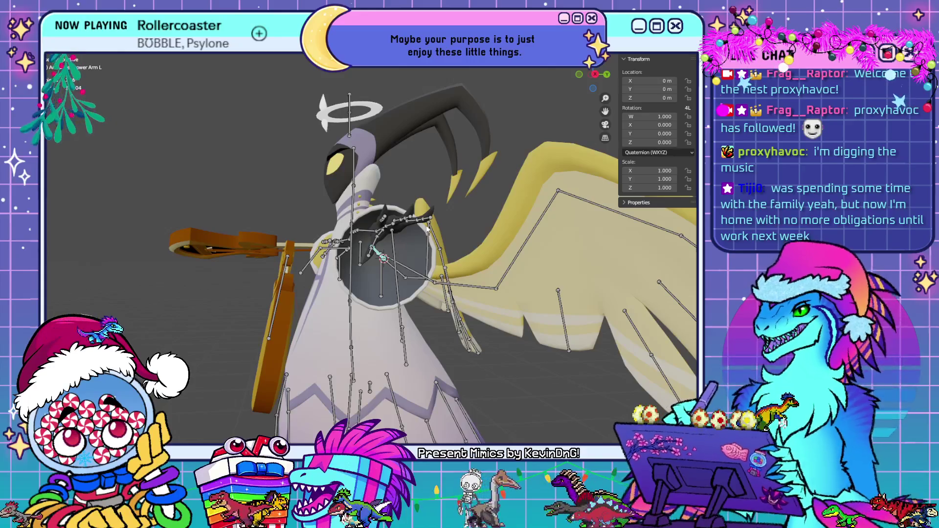
pyautogui.moveTo(429, 292); pyautogui.dragTo(422, 293, button='middle')
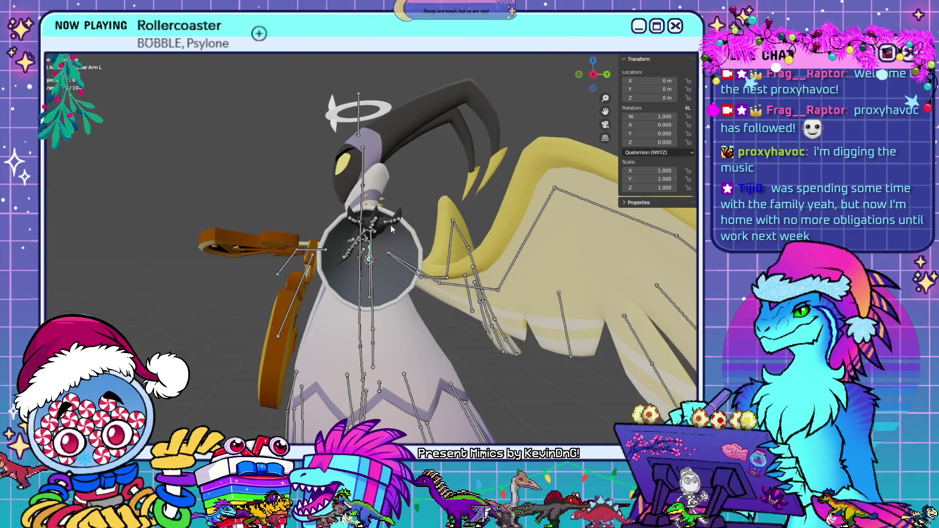
pyautogui.press('r')
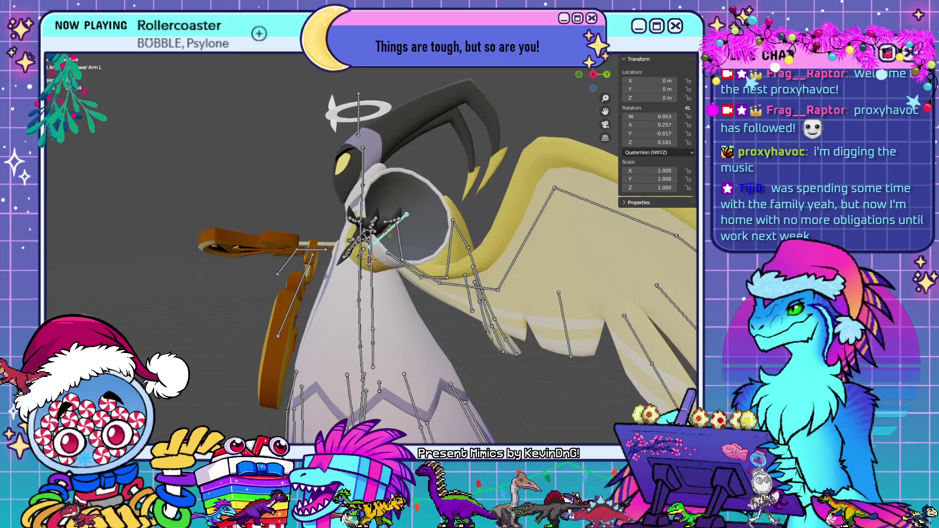
pyautogui.click(385, 238)
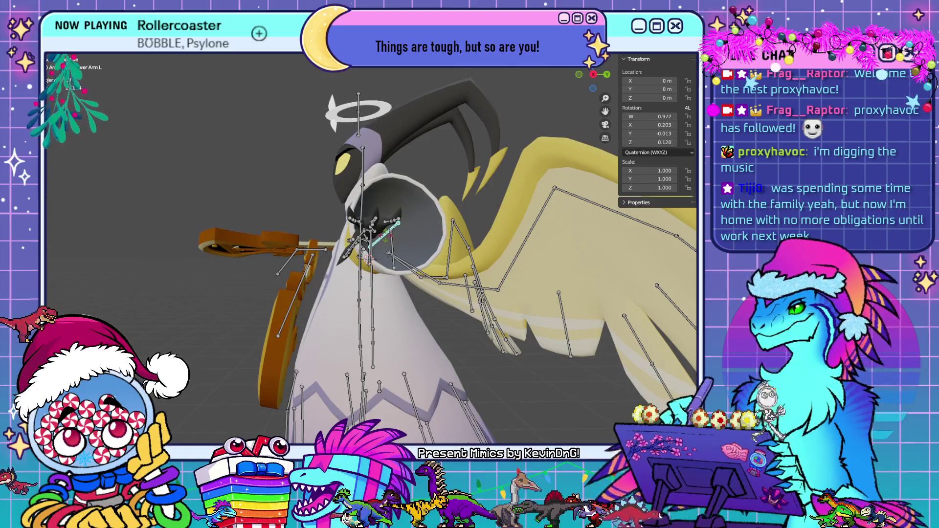
pyautogui.press('r')
pyautogui.click(346, 248)
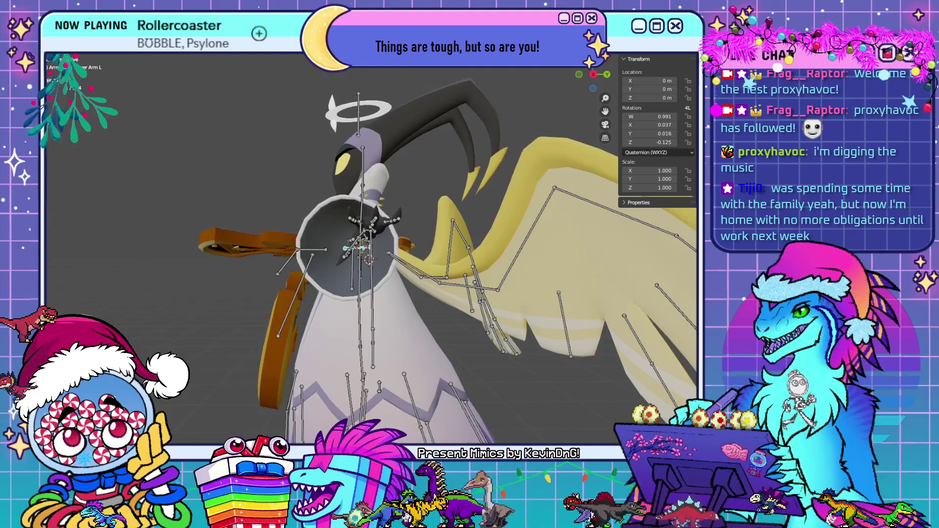
pyautogui.press('r')
pyautogui.click(357, 230)
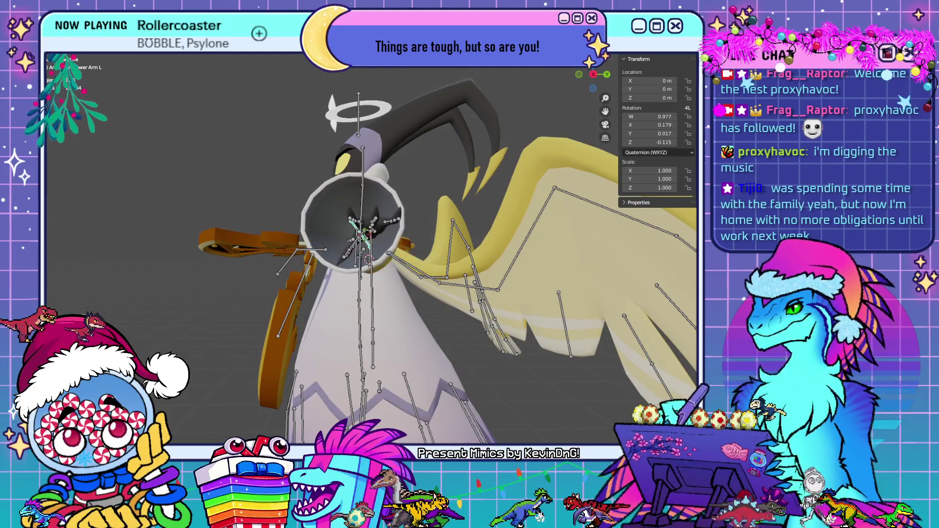
pyautogui.press('r')
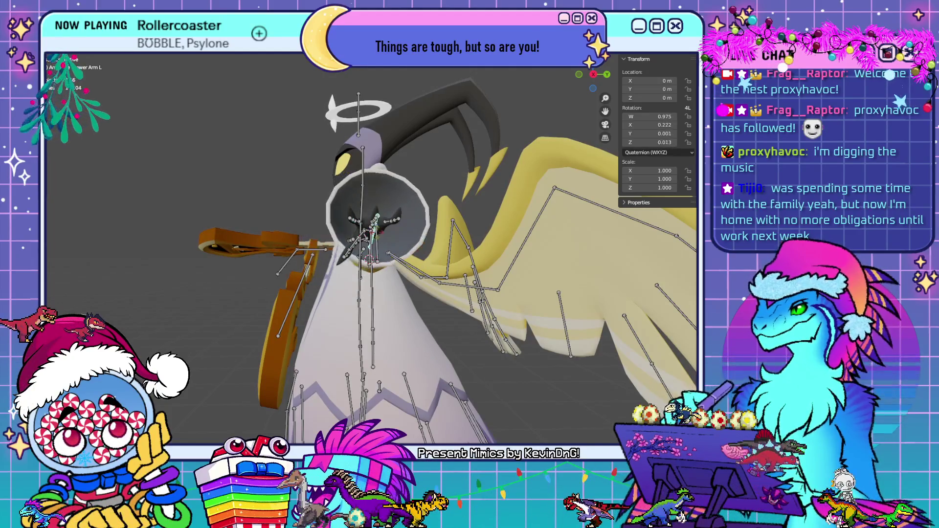
pyautogui.click(366, 242)
pyautogui.press('r')
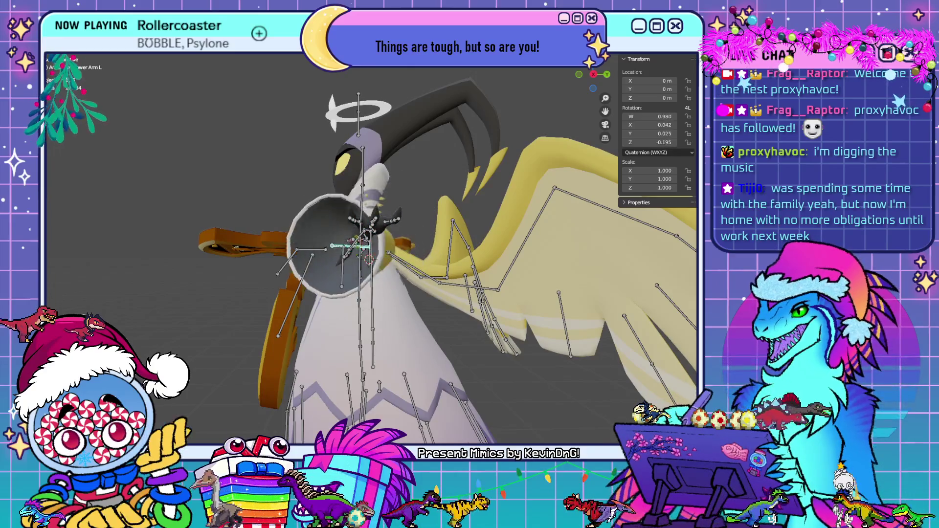
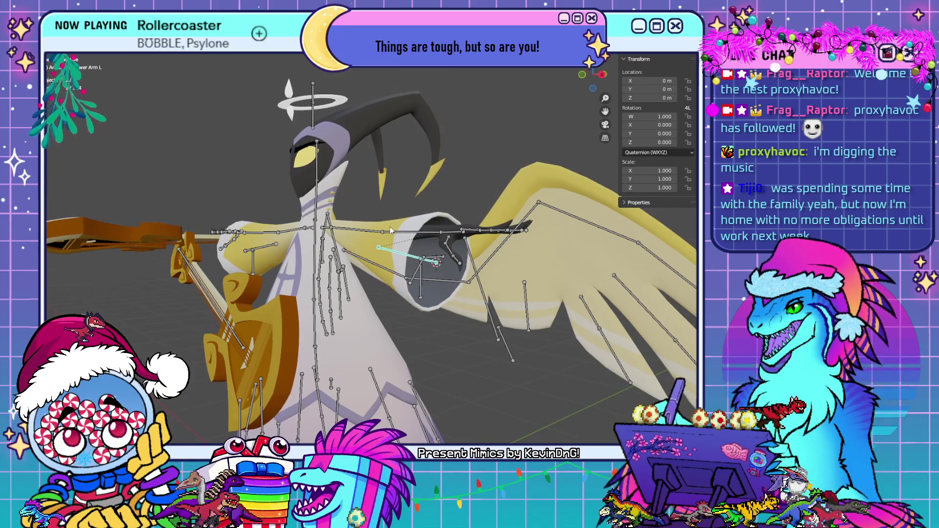
# Select the Lower Arm L1 bone and try a rotation, then cancel it back to rest.
pyautogui.click(425, 234)
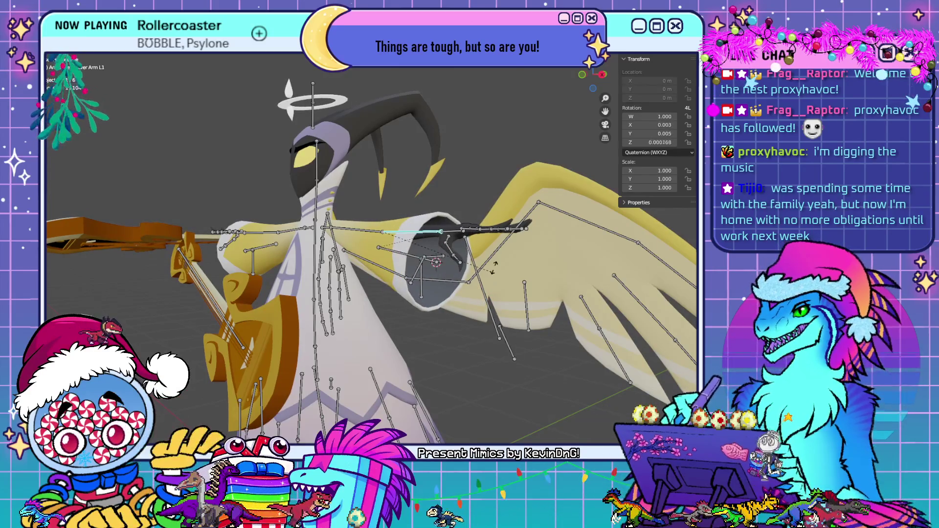
pyautogui.press('r')
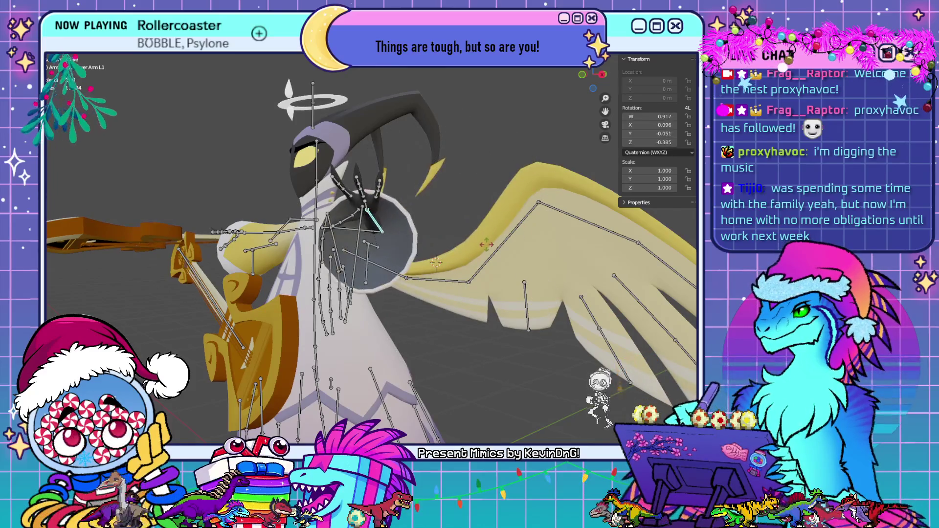
pyautogui.press('Escape')
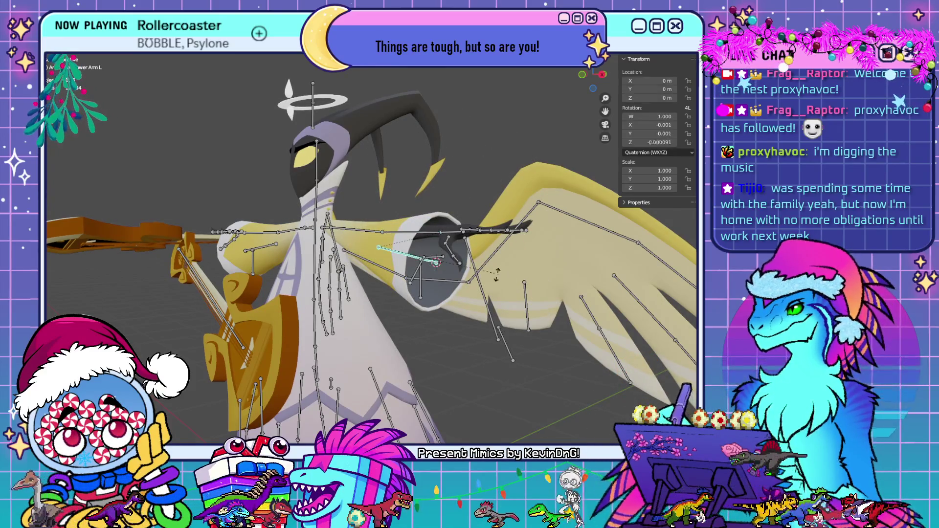
pyautogui.press('Escape')
# Rotate Lower Arm L1 so the left hand swings down in front of the wing.
pyautogui.moveTo(495, 274)
pyautogui.mouseDown(button='middle')
pyautogui.moveTo(462, 265)
pyautogui.moveTo(468, 283)
pyautogui.mouseUp(button='middle')
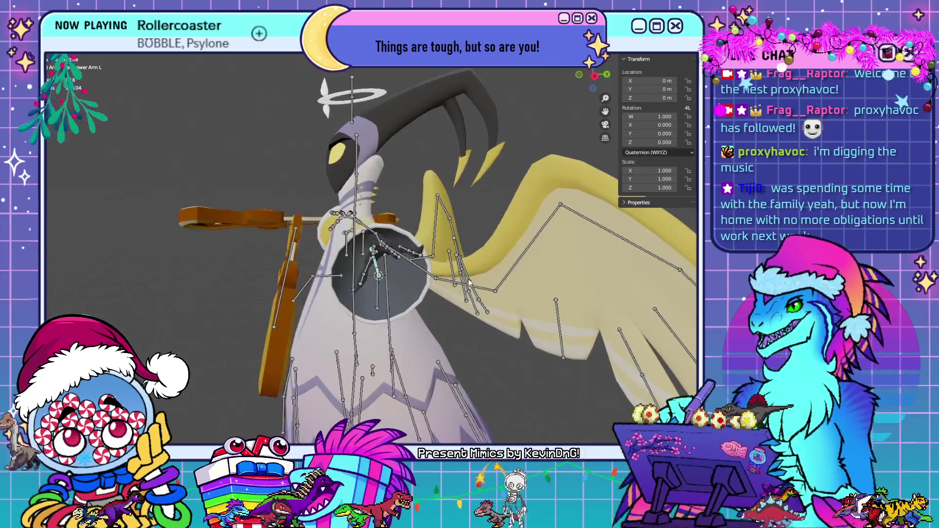
pyautogui.press('r')
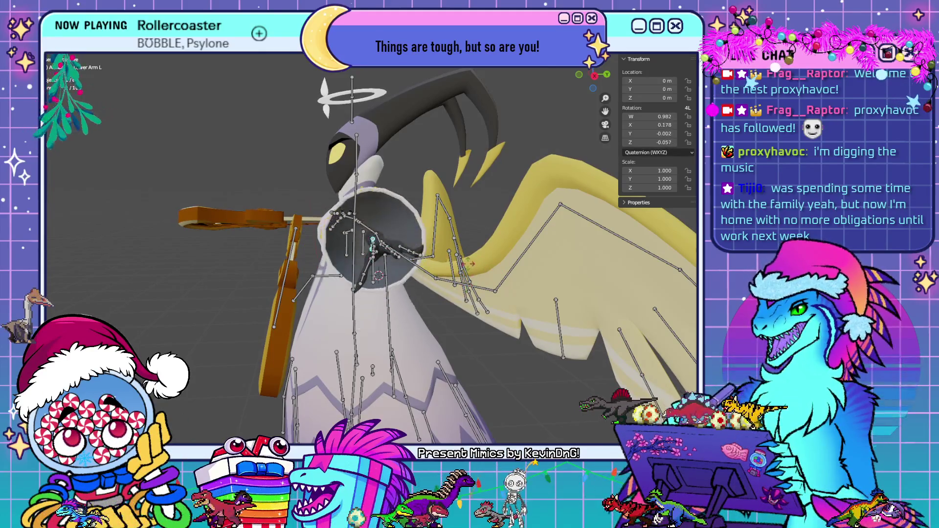
pyautogui.click(426, 298)
pyautogui.moveTo(425, 299); pyautogui.dragTo(506, 294, button='middle')
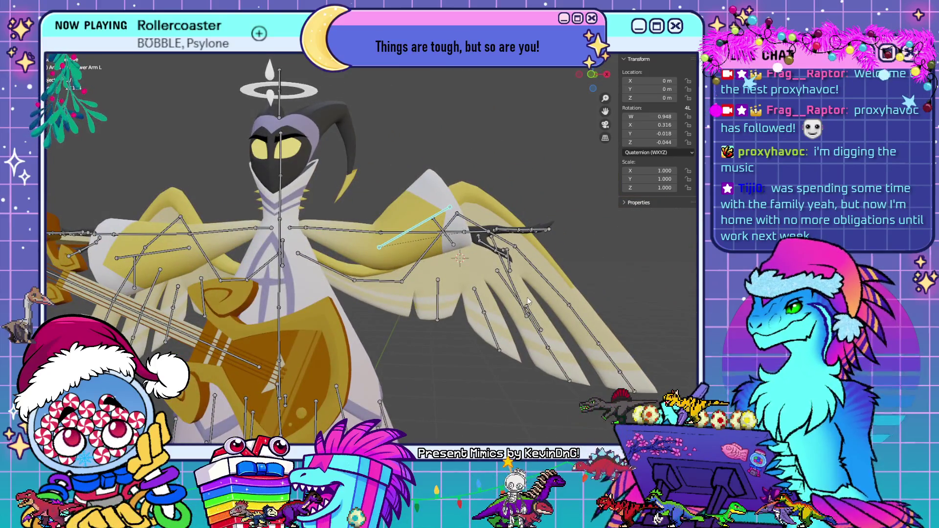
# Rotate the left lower arm further down to quaternion W 0.875, Z 0.483.
pyautogui.press('r')
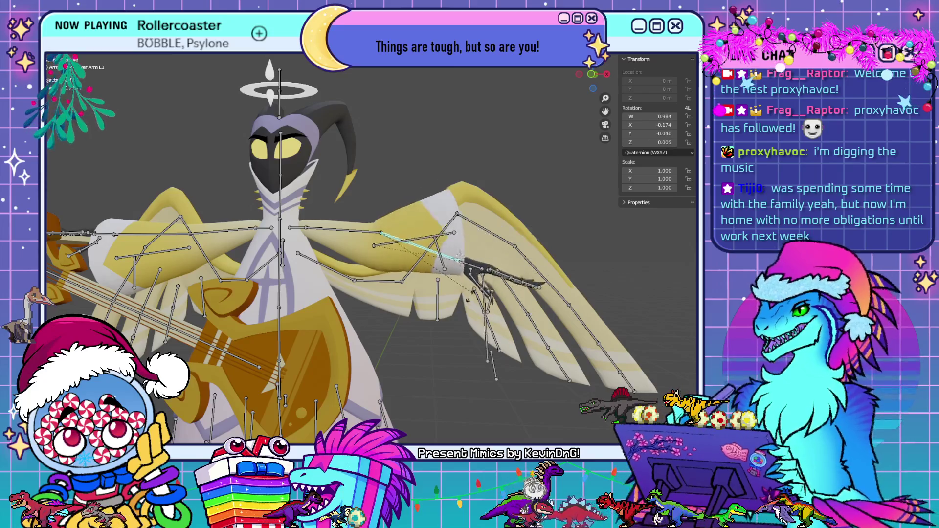
pyautogui.click(446, 314)
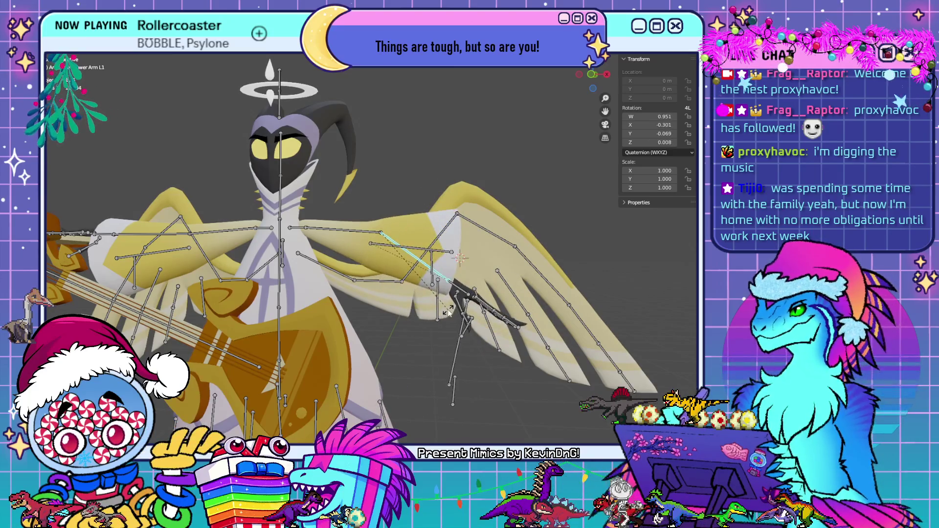
pyautogui.moveTo(446, 314)
pyautogui.mouseDown(button='middle')
pyautogui.moveTo(376, 311)
pyautogui.moveTo(526, 310)
pyautogui.moveTo(570, 299)
pyautogui.moveTo(514, 302)
pyautogui.mouseUp(button='middle')
# Rotate Sleeve Physbone L so the left sleeve bends along the lowered arm.
pyautogui.click(456, 262)
pyautogui.press('r')
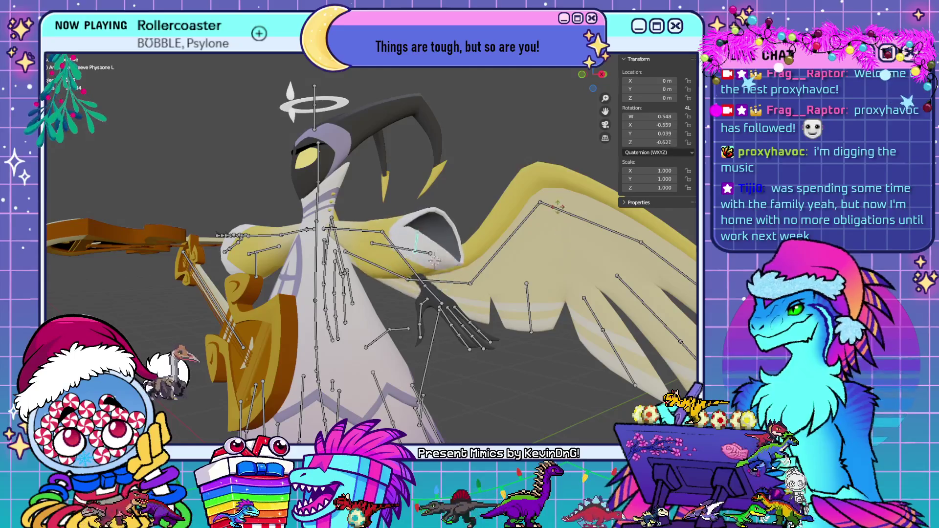
pyautogui.moveTo(458, 277)
pyautogui.mouseDown(button='middle')
pyautogui.moveTo(523, 316)
pyautogui.moveTo(506, 279)
pyautogui.mouseUp(button='middle')
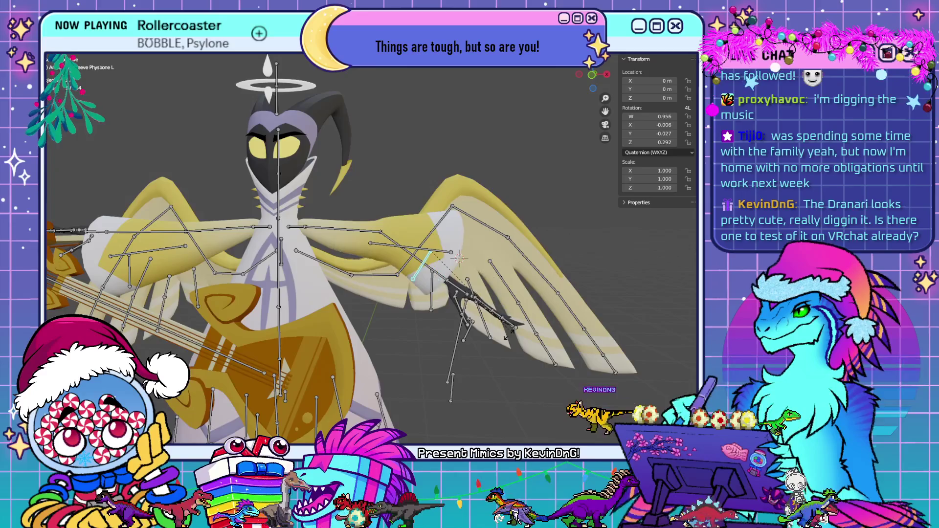
pyautogui.click(464, 340)
pyautogui.moveTo(464, 340)
pyautogui.mouseDown(button='middle')
pyautogui.moveTo(448, 344)
pyautogui.moveTo(454, 318)
pyautogui.moveTo(373, 344)
pyautogui.moveTo(323, 345)
pyautogui.moveTo(469, 341)
pyautogui.mouseUp(button='middle')
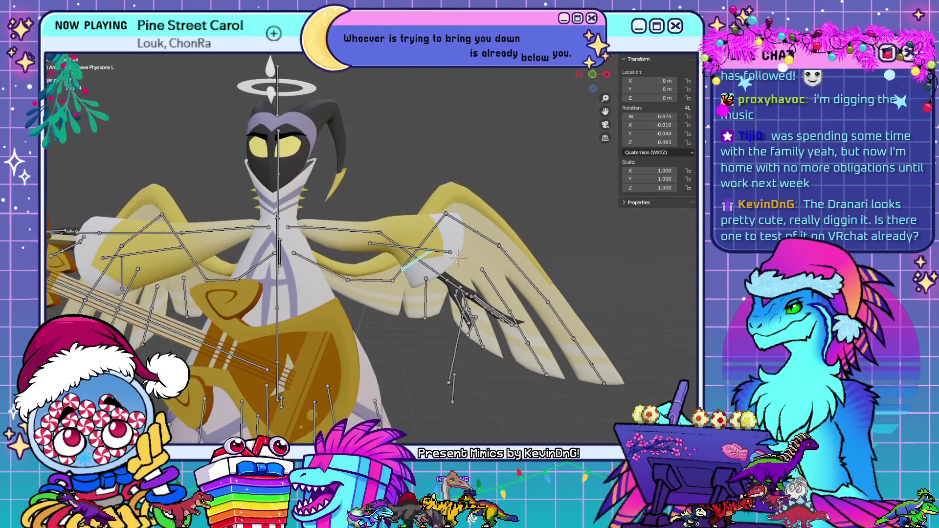
# Hide the rig overlays and inspect the bare character from a three-quarter side view.
pyautogui.hotkey('shift', 'alt', 'z')
pyautogui.scroll(-5, 511, 266)
pyautogui.scroll(3, 508, 272)
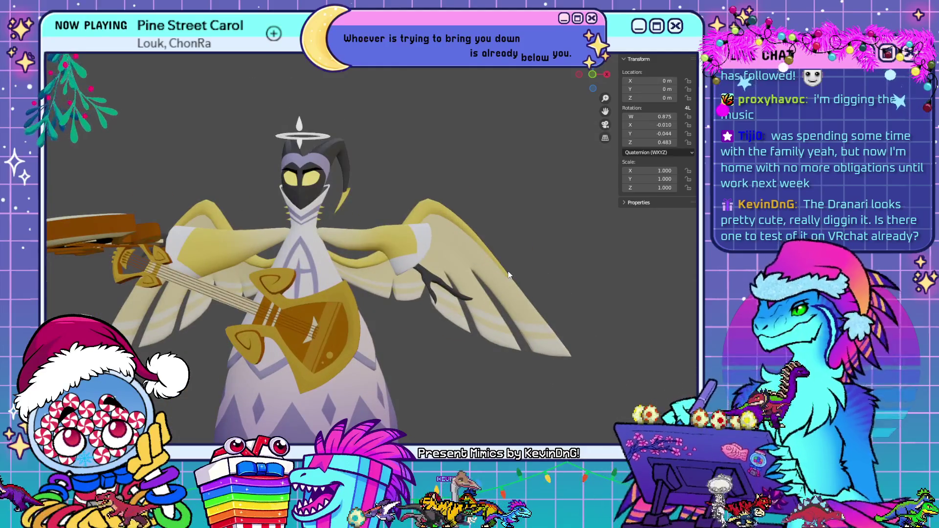
pyautogui.moveTo(508, 275)
pyautogui.mouseDown(button='middle')
pyautogui.moveTo(444, 269)
pyautogui.moveTo(404, 280)
pyautogui.moveTo(453, 268)
pyautogui.mouseUp(button='middle')
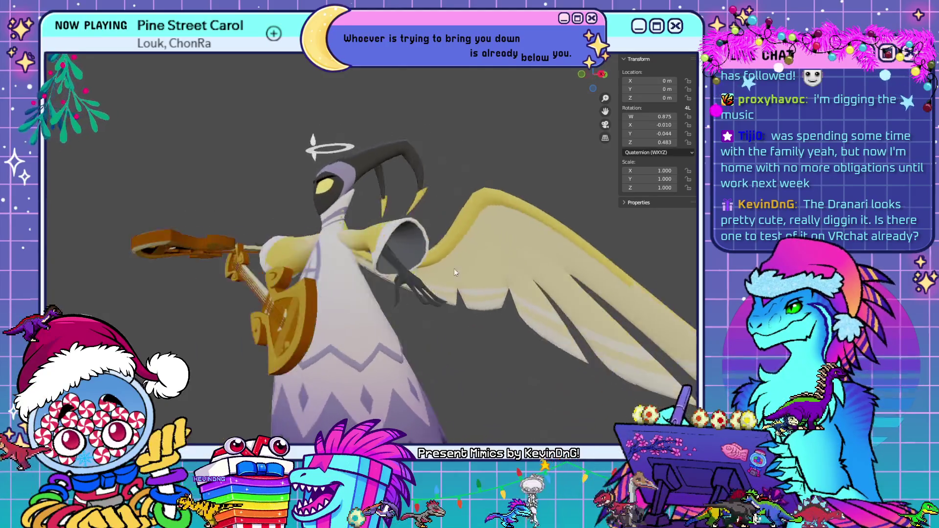
# Clear the sleeve bone's rotation and bring the rig's bones back into view.
pyautogui.hotkey('alt', 'r')
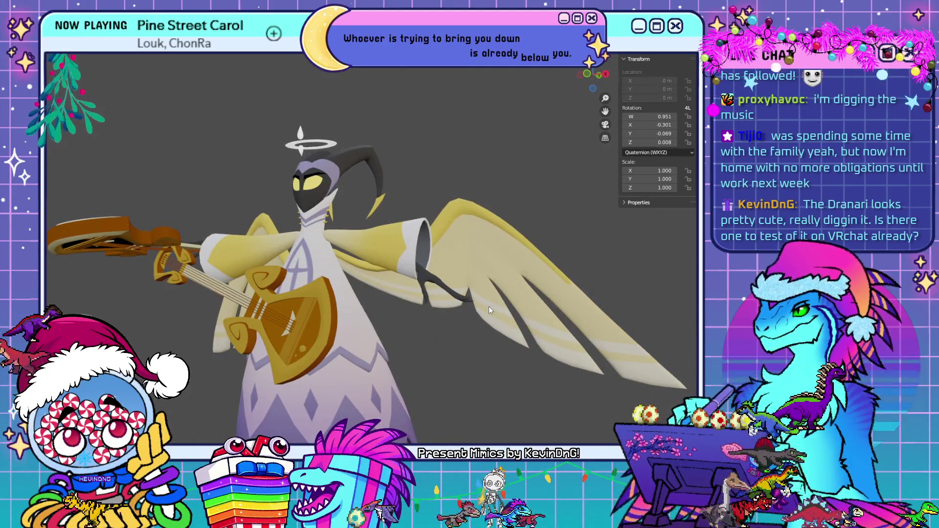
pyautogui.moveTo(488, 306); pyautogui.dragTo(479, 294, button='middle')
pyautogui.hotkey('ctrl', 'z')
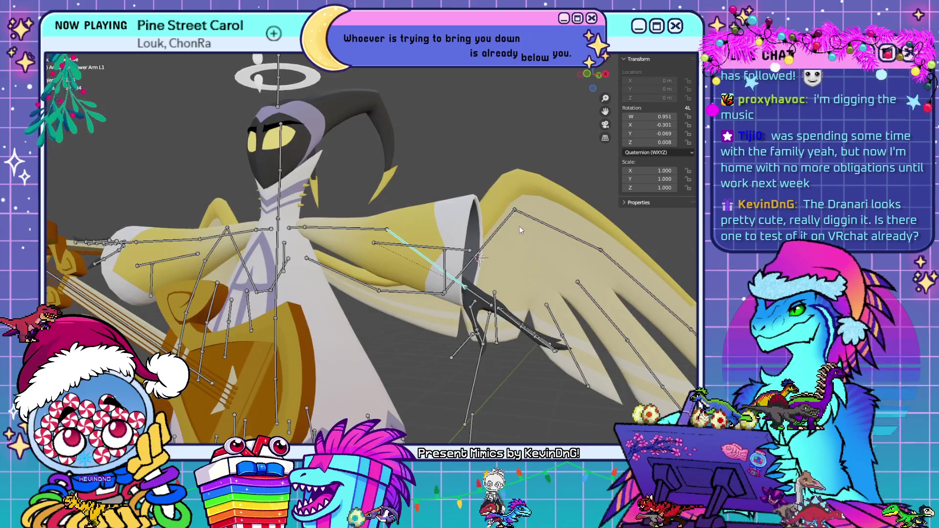
# Reset Lower Arm L1 and Lower Arm L to rest rotation (W 1.000), straightening the arm.
pyautogui.hotkey('alt', 'r')
pyautogui.click(425, 220)
pyautogui.hotkey('alt', 'r')
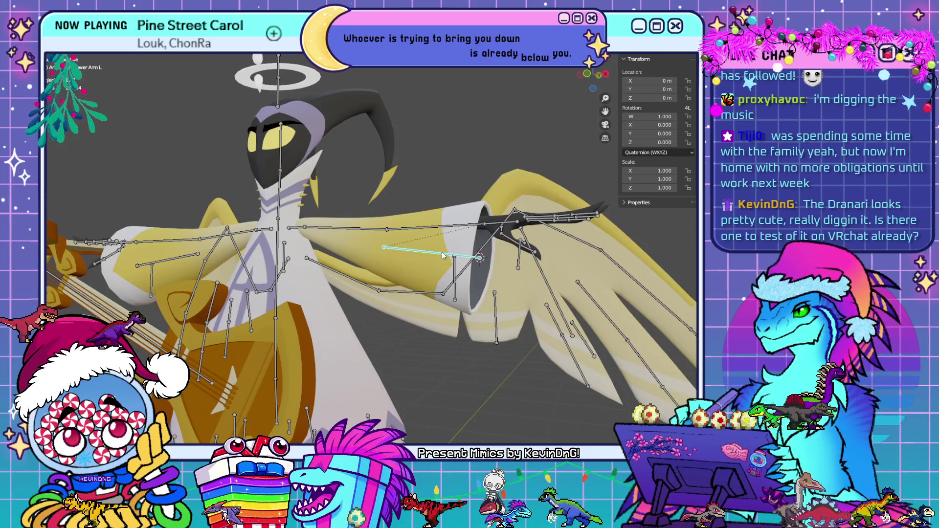
pyautogui.moveTo(442, 251)
pyautogui.mouseDown(button='middle')
pyautogui.moveTo(489, 262)
pyautogui.moveTo(387, 269)
pyautogui.moveTo(433, 272)
pyautogui.moveTo(397, 264)
pyautogui.mouseUp(button='middle')
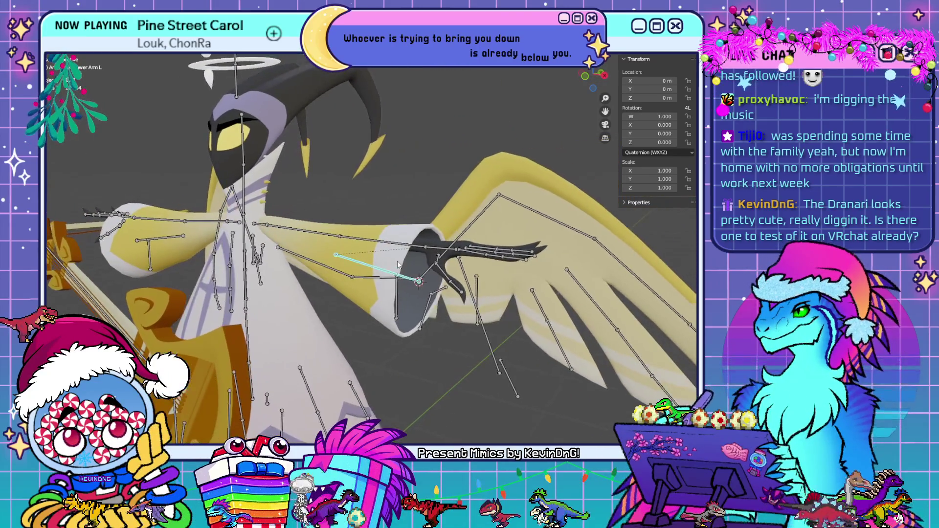